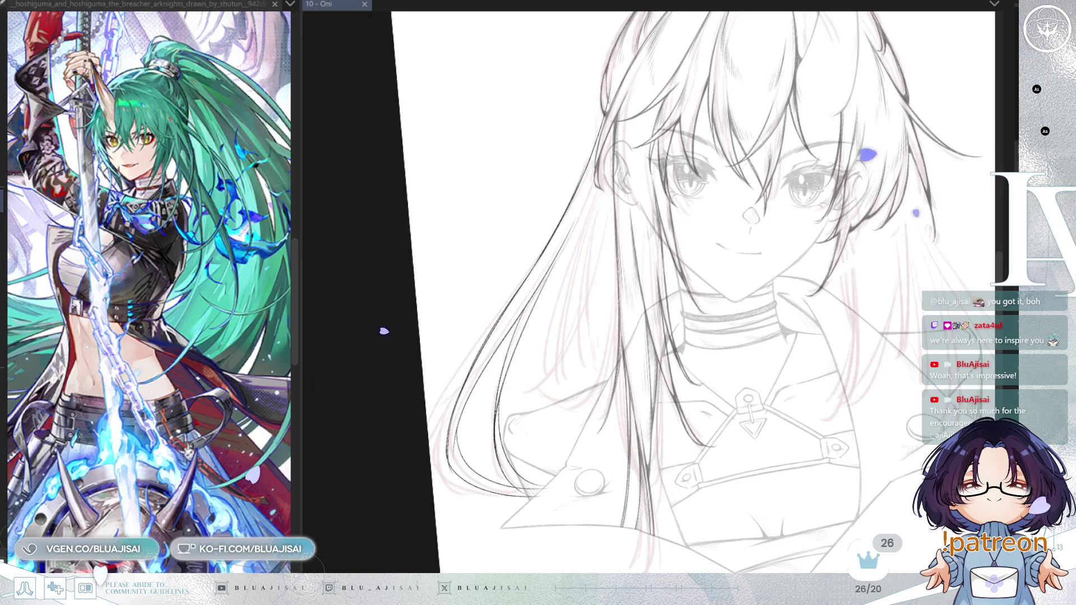
# Reset the canvas to upright, fit the sketch, and undo to restore the darker lineart strokes
pyautogui.hotkey('ctrl', '0')
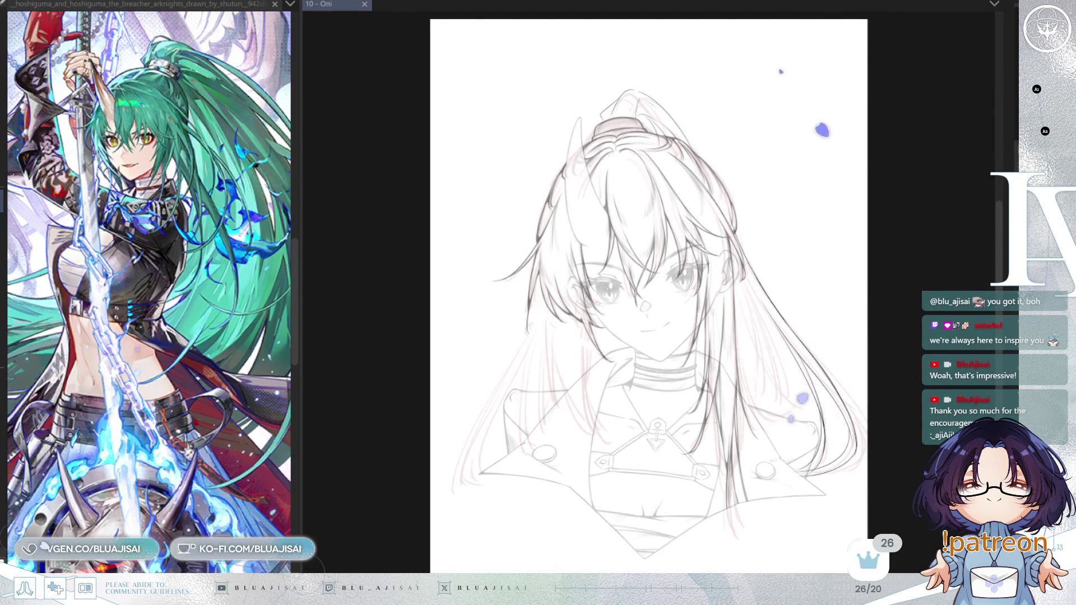
pyautogui.hotkey('ctrl', 'z')
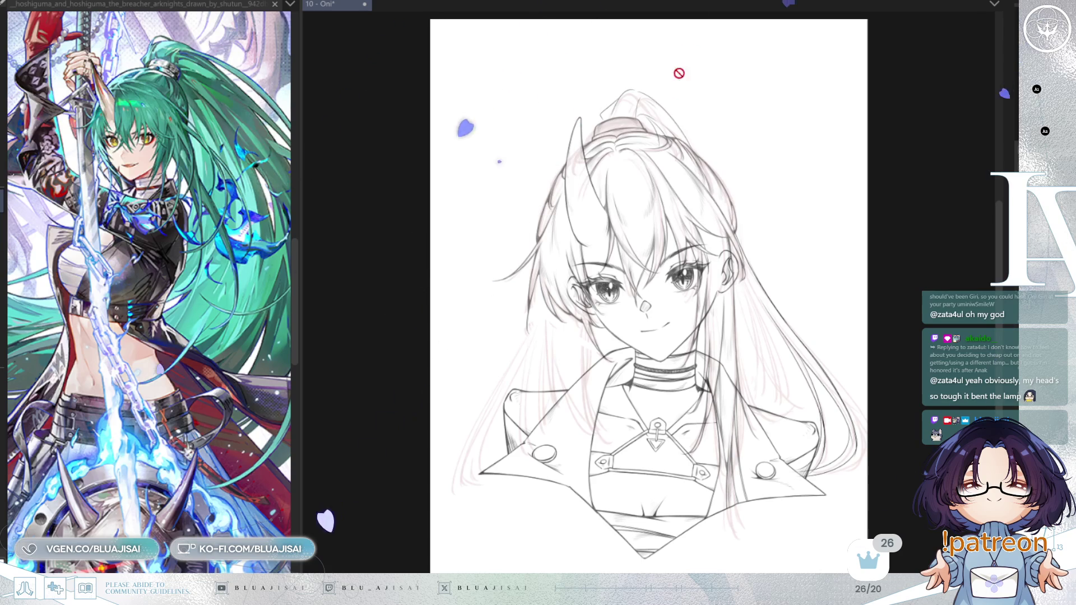
# Zoom in so the head-and-bust sketch fills more of the window
pyautogui.hotkey('ctrl', '+')
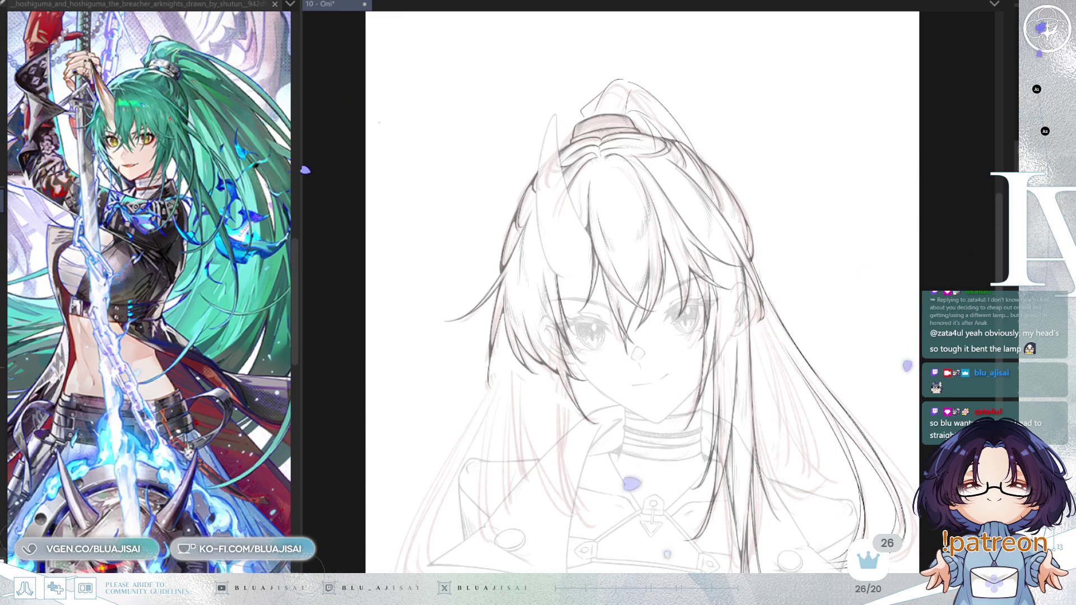
pyautogui.scroll(3, 639, 336)
# Zoom in on the left hair and ink thin tapered strands beside the face, tilting the canvas to follow them
pyautogui.moveTo(676, 470); pyautogui.dragTo(821, 303)
pyautogui.scroll(3, 821, 303)
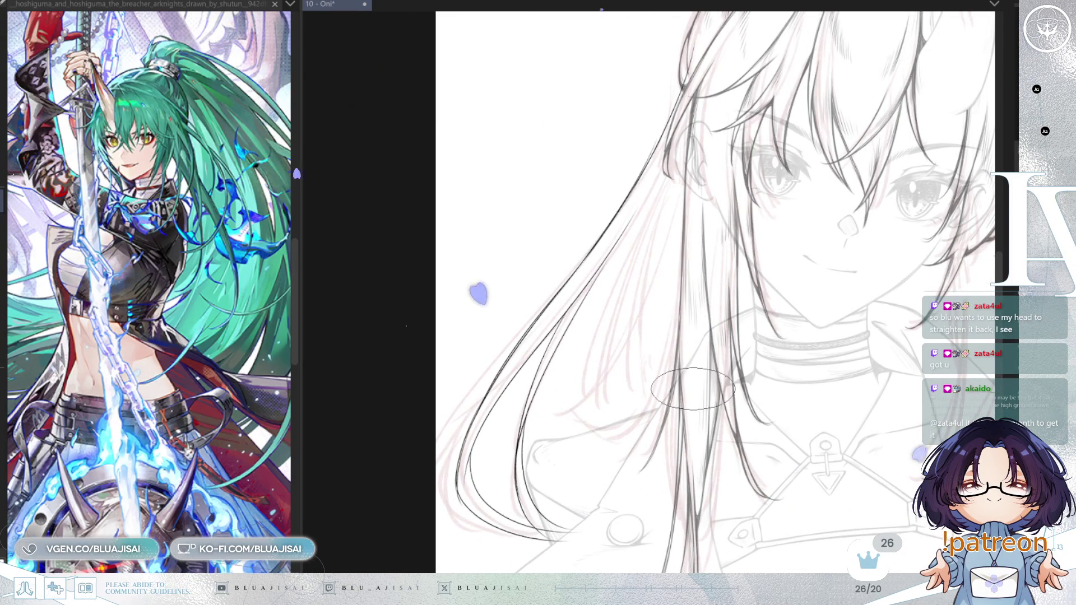
pyautogui.scroll(1, 691, 353)
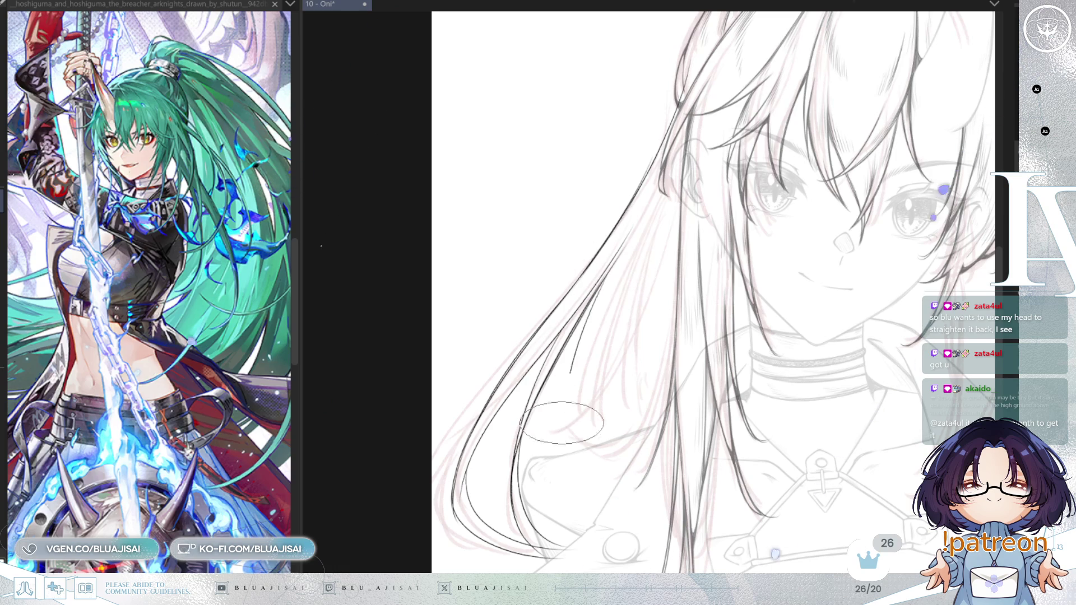
pyautogui.moveTo(566, 395); pyautogui.dragTo(572, 461)
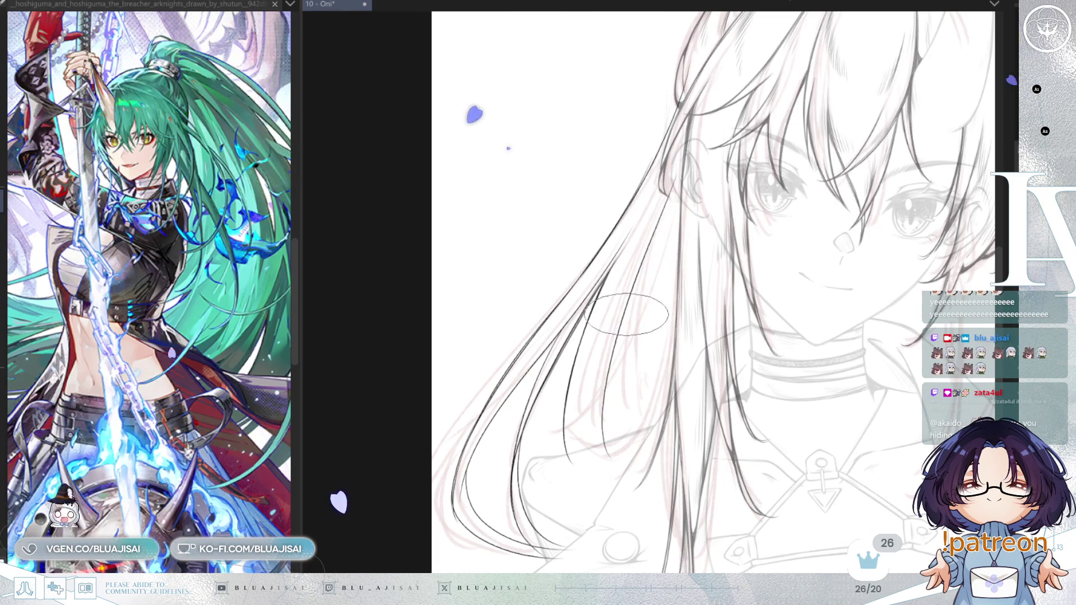
pyautogui.scroll(-1, 640, 290)
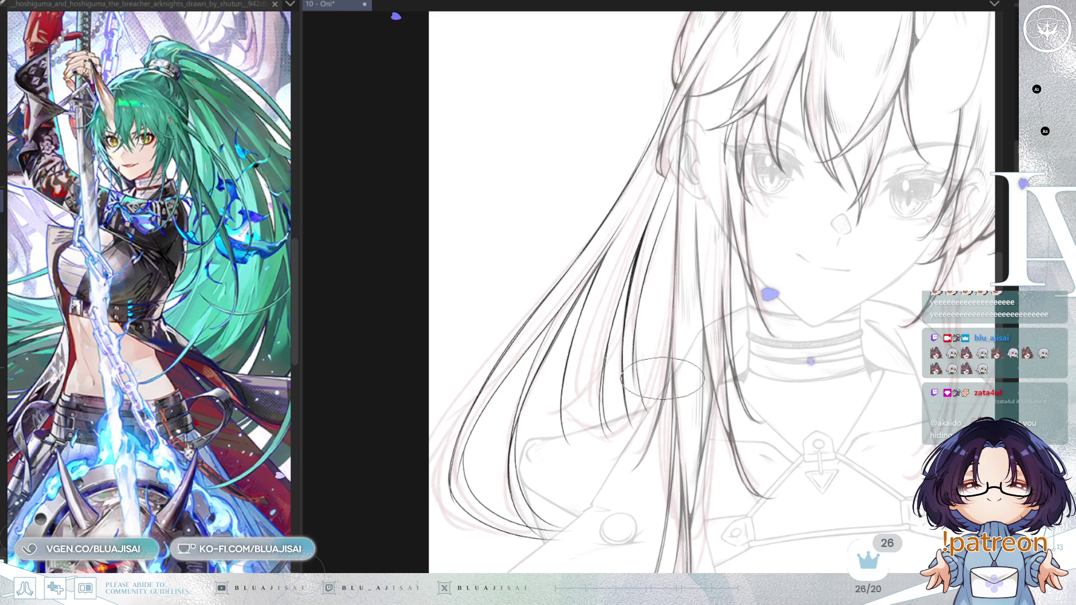
pyautogui.moveTo(825, 214); pyautogui.dragTo(809, 245)
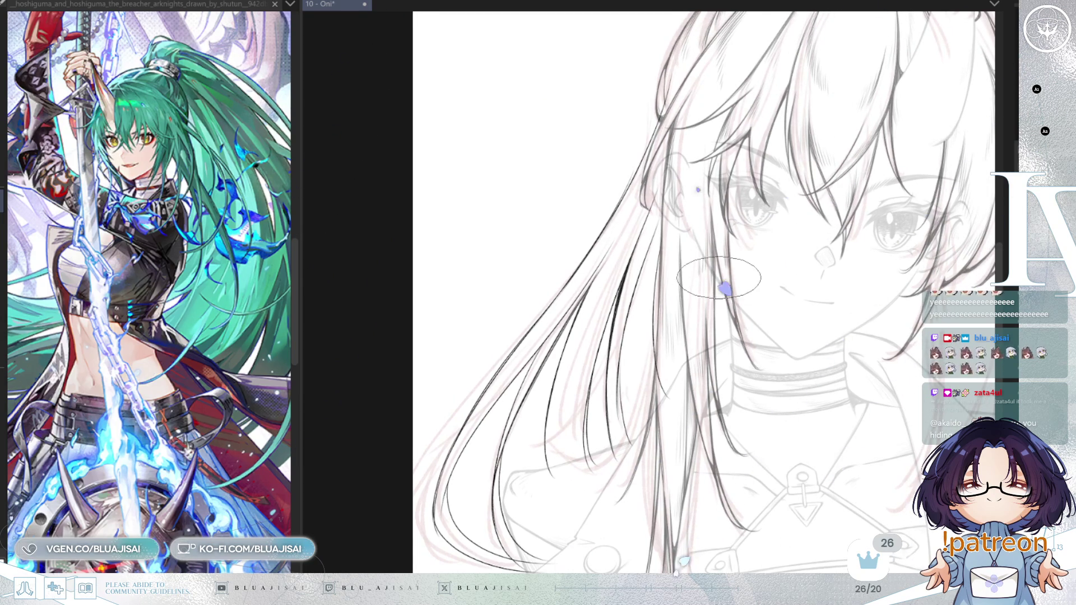
pyautogui.scroll(2, 744, 348)
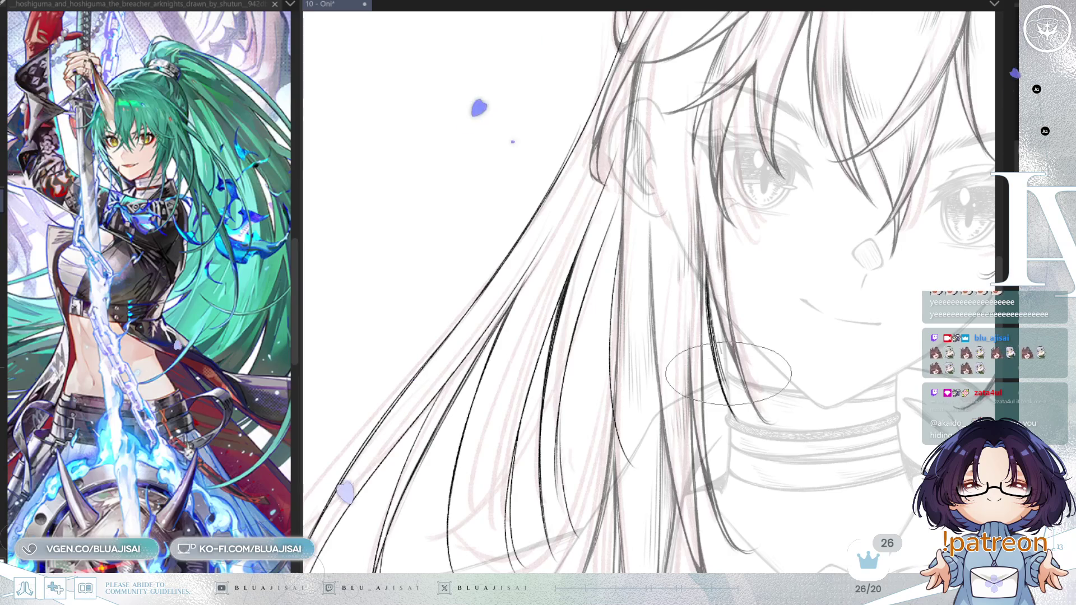
pyautogui.moveTo(735, 294); pyautogui.dragTo(736, 282)
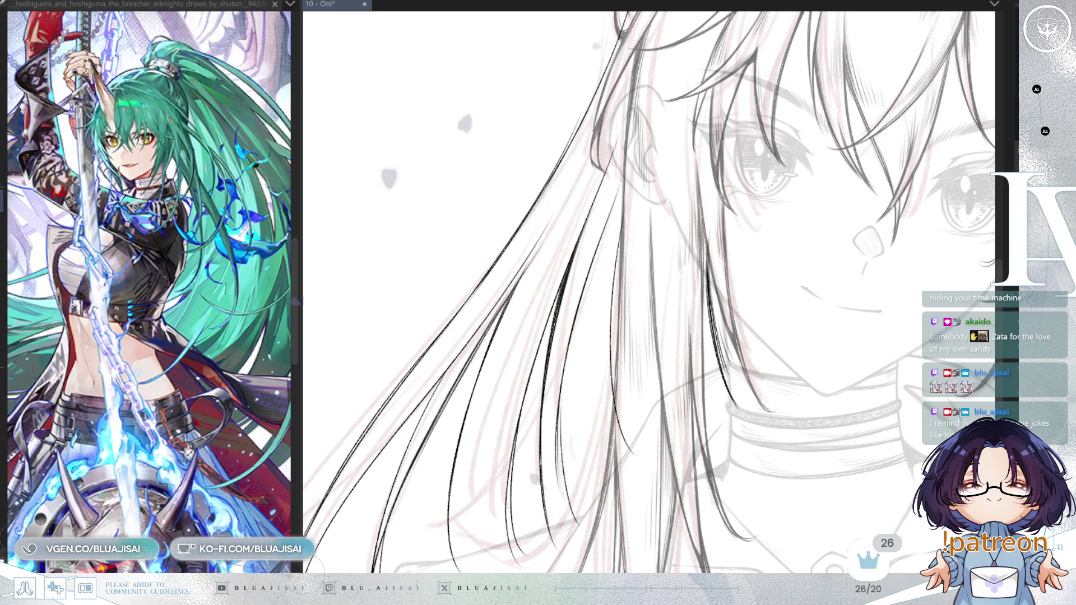
pyautogui.press('^')
pyautogui.press('^')
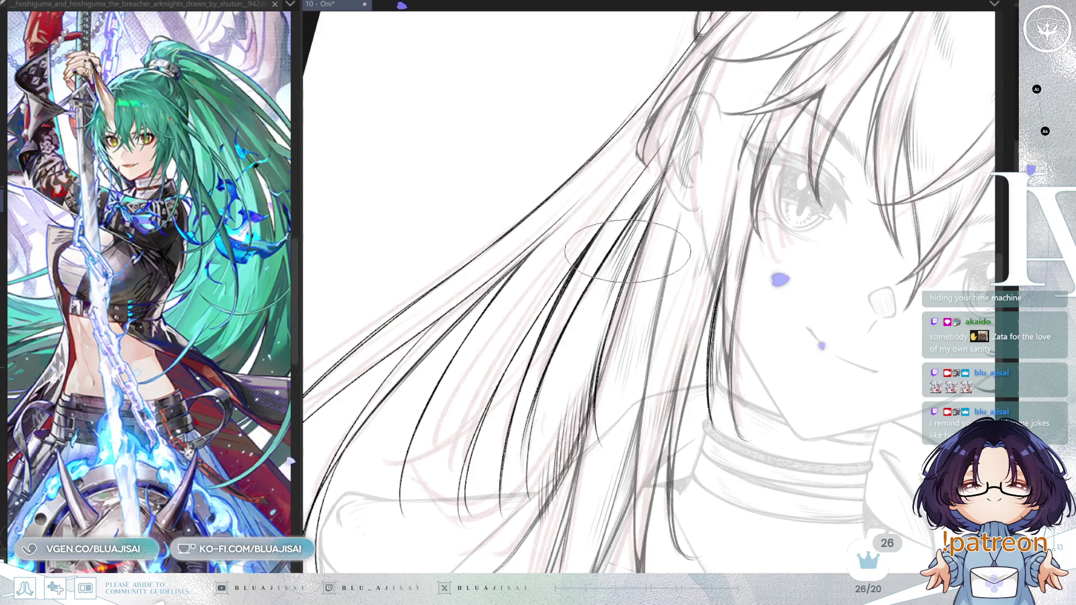
# Rotate the canvas two steps counterclockwise and draw longer strands further down the left hair
pyautogui.press('-')
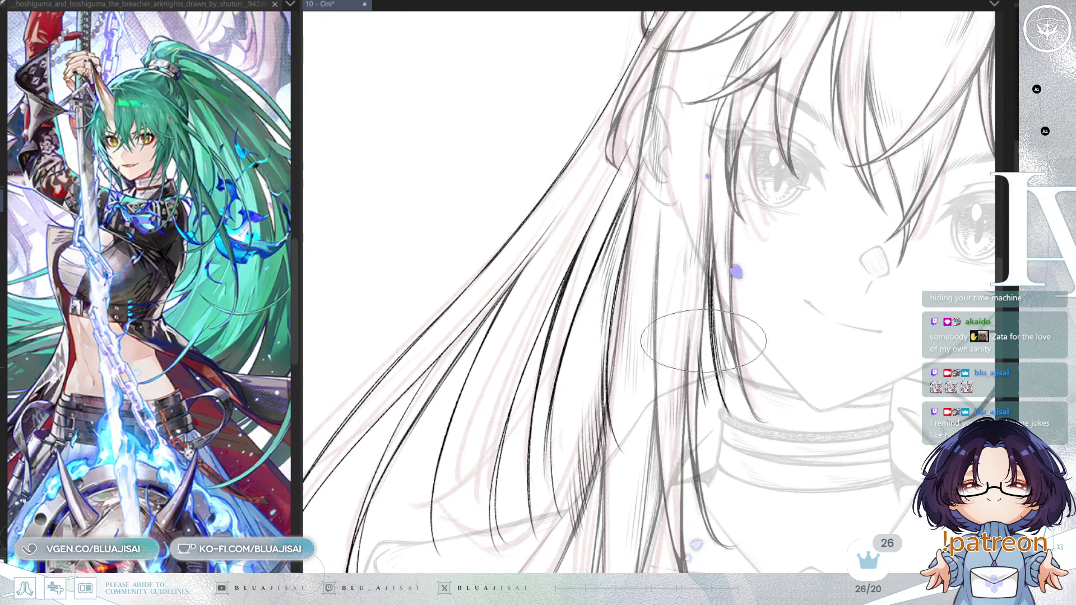
pyautogui.press('-')
pyautogui.press('-')
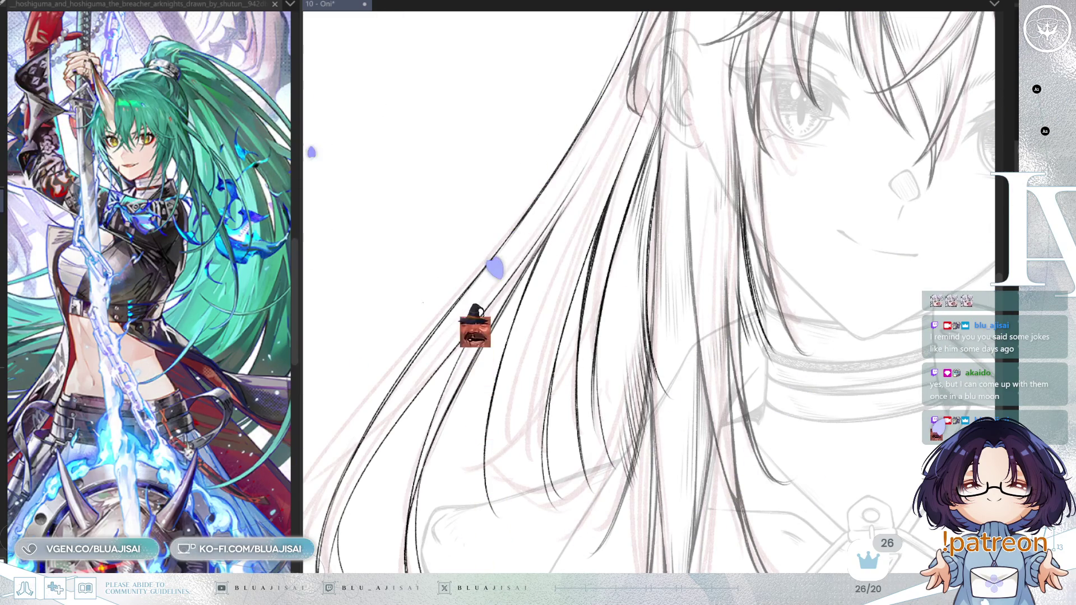
pyautogui.scroll(5, 566, 258)
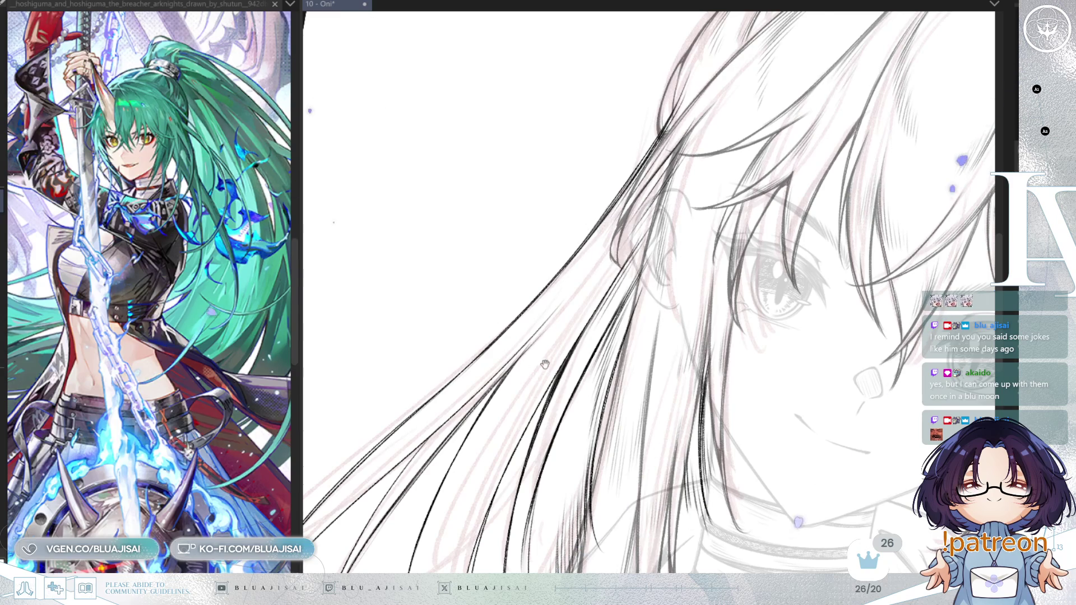
pyautogui.scroll(-3, 561, 303)
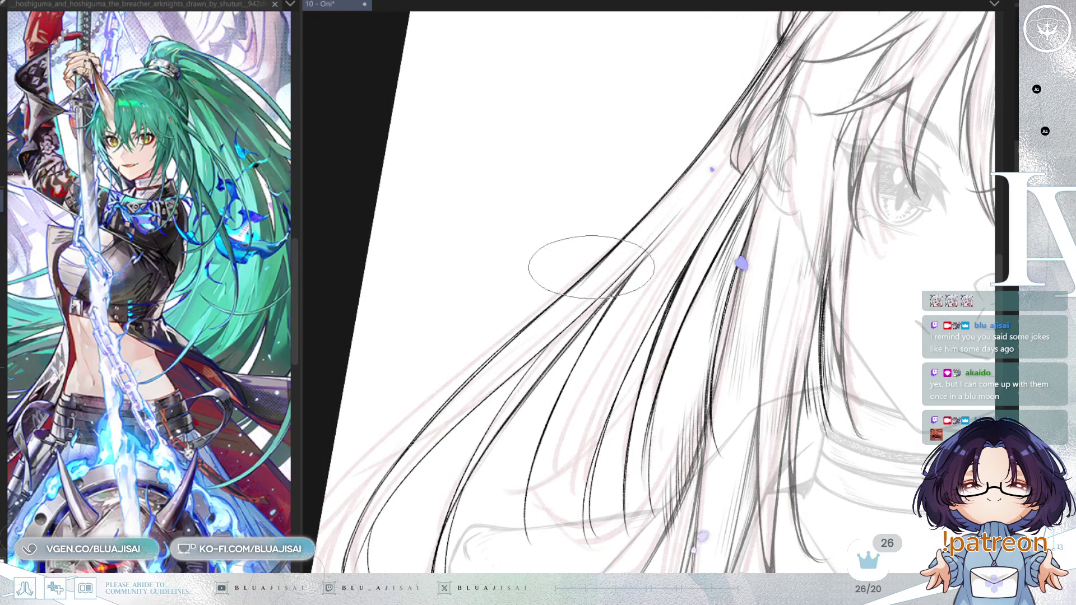
# Pan down to the hair ends and ink more thin strands into the long left hair
pyautogui.moveTo(574, 318); pyautogui.dragTo(559, 276)
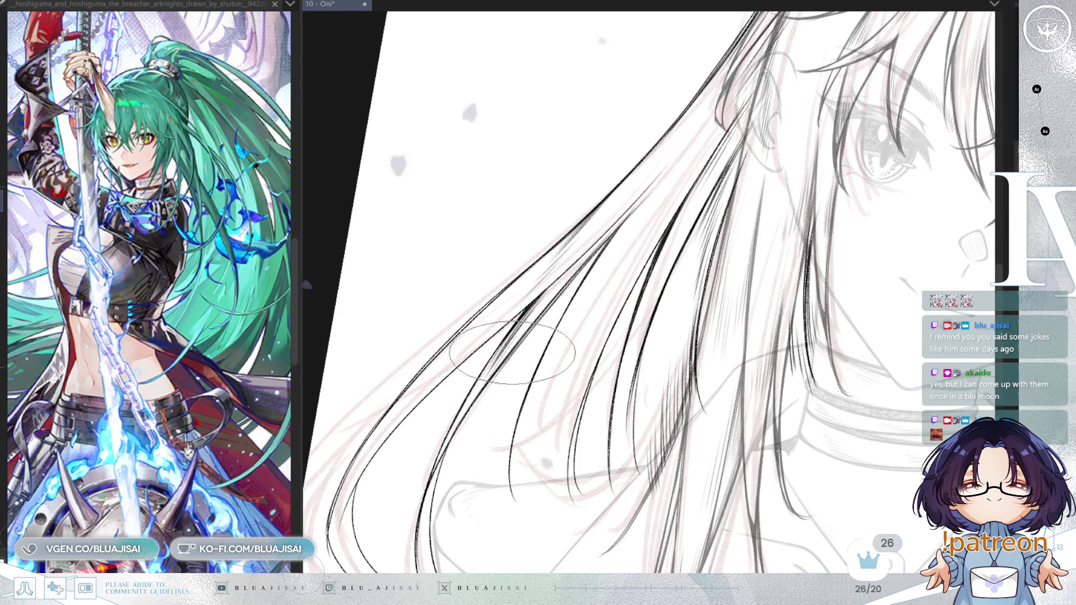
pyautogui.moveTo(476, 342); pyautogui.dragTo(540, 260)
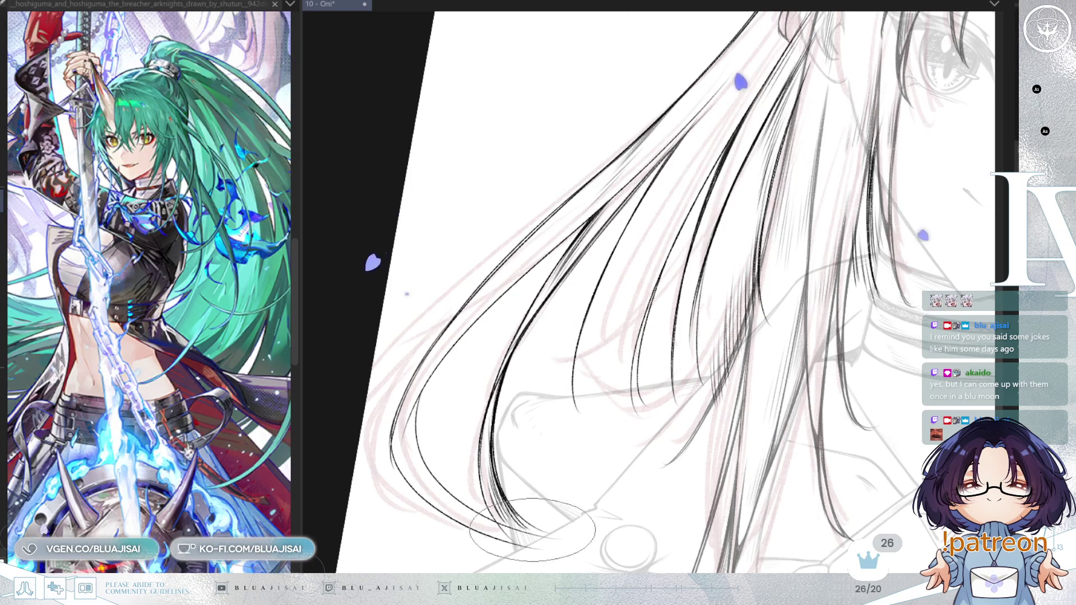
pyautogui.scroll(-1, 574, 313)
pyautogui.scroll(2, 574, 313)
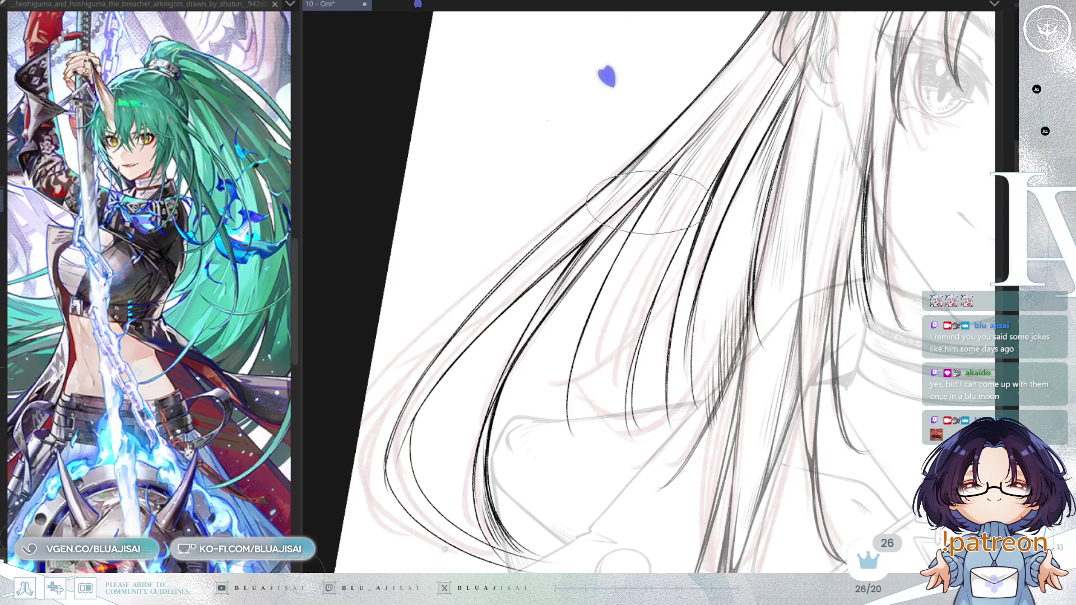
pyautogui.moveTo(576, 353)
pyautogui.mouseDown()
pyautogui.moveTo(577, 442)
pyautogui.moveTo(588, 437)
pyautogui.mouseUp()
pyautogui.moveTo(588, 393)
pyautogui.mouseDown()
pyautogui.moveTo(590, 425)
pyautogui.moveTo(614, 451)
pyautogui.mouseUp()
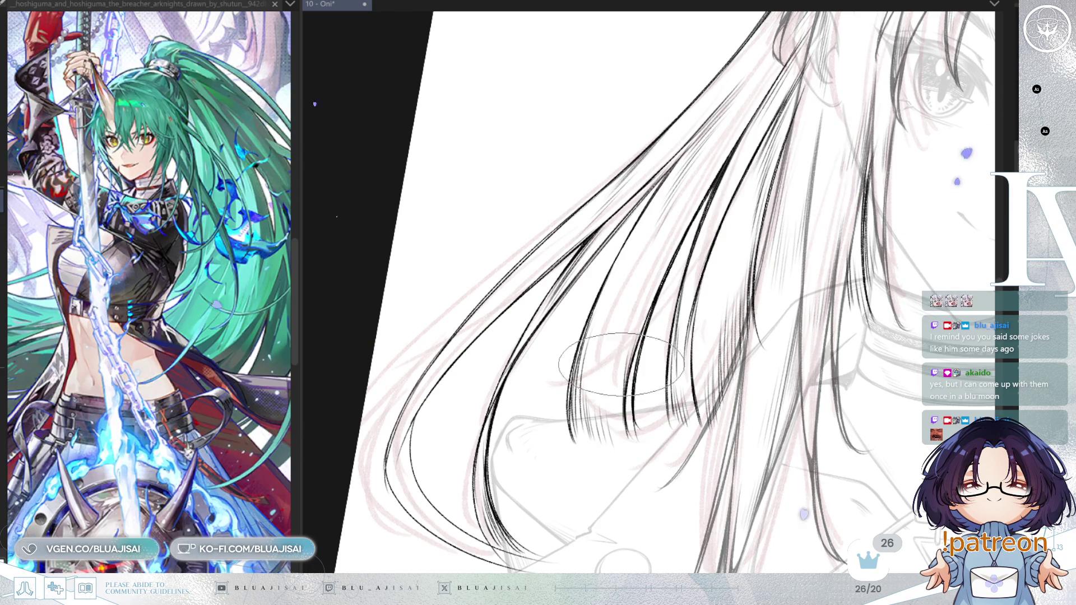
# Re-pan and tilt the canvas to reach and shape the strand tips near the jacket collar
pyautogui.moveTo(642, 355); pyautogui.dragTo(669, 305)
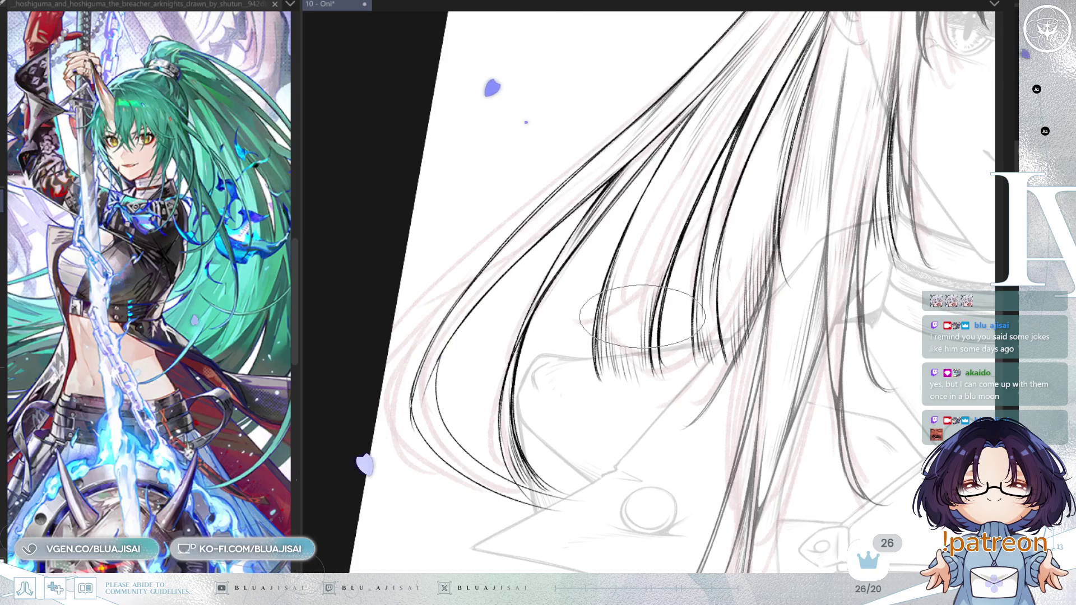
pyautogui.moveTo(592, 393)
pyautogui.mouseDown()
pyautogui.moveTo(603, 387)
pyautogui.moveTo(560, 364)
pyautogui.moveTo(594, 353)
pyautogui.mouseUp()
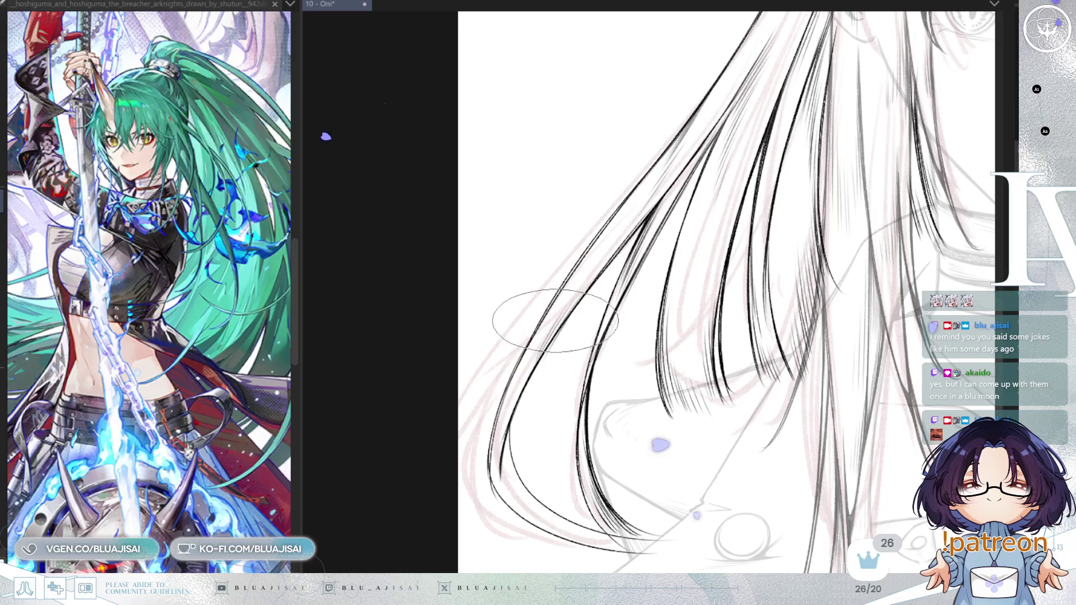
pyautogui.moveTo(526, 370); pyautogui.dragTo(509, 429)
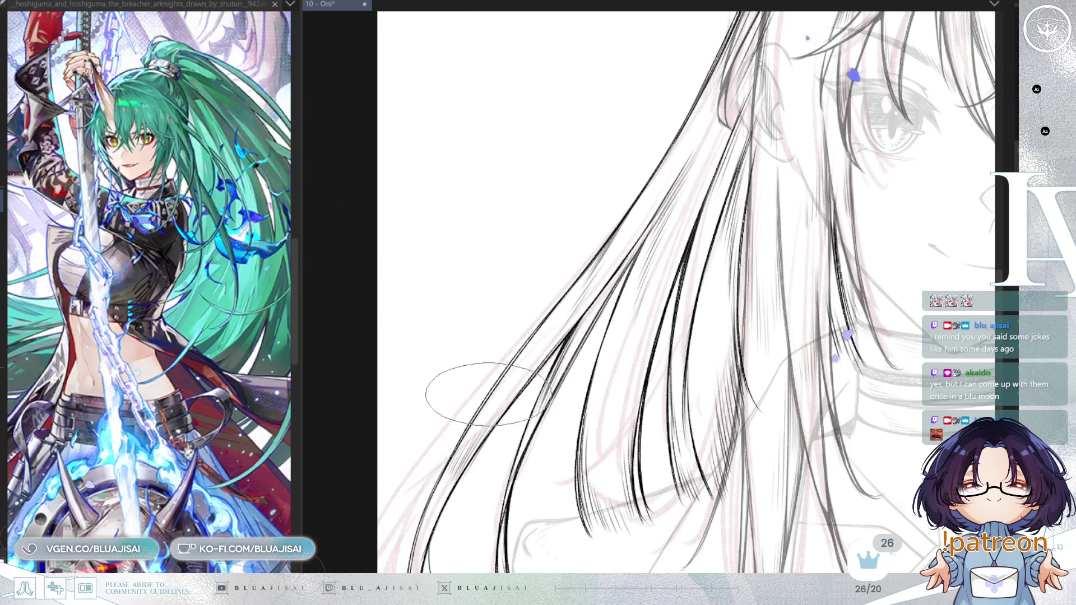
pyautogui.moveTo(558, 320); pyautogui.dragTo(611, 253)
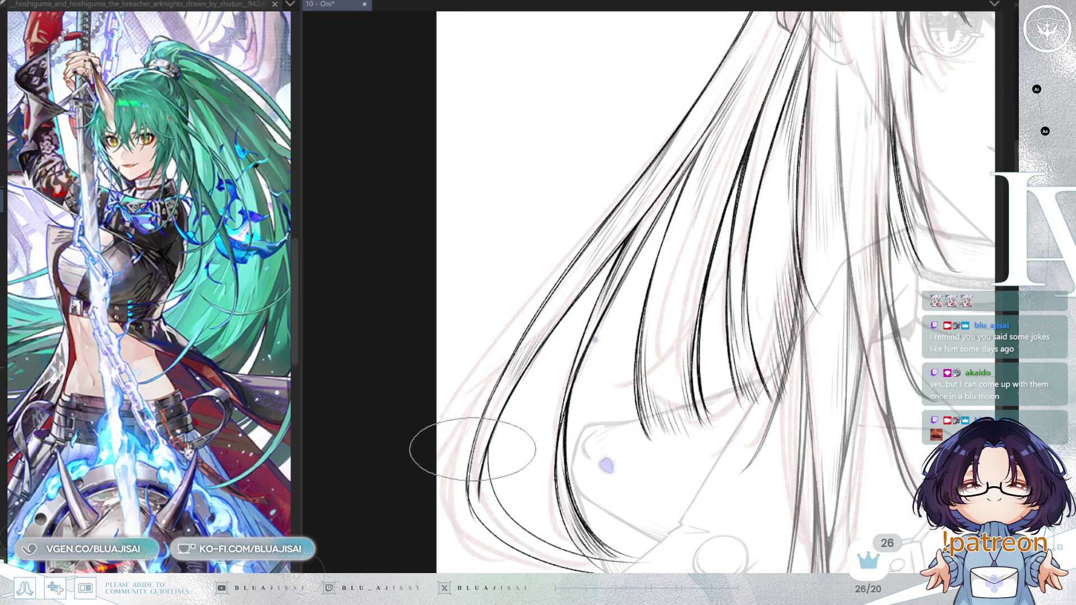
pyautogui.moveTo(473, 481); pyautogui.dragTo(494, 371)
pyautogui.moveTo(478, 368); pyautogui.dragTo(581, 402)
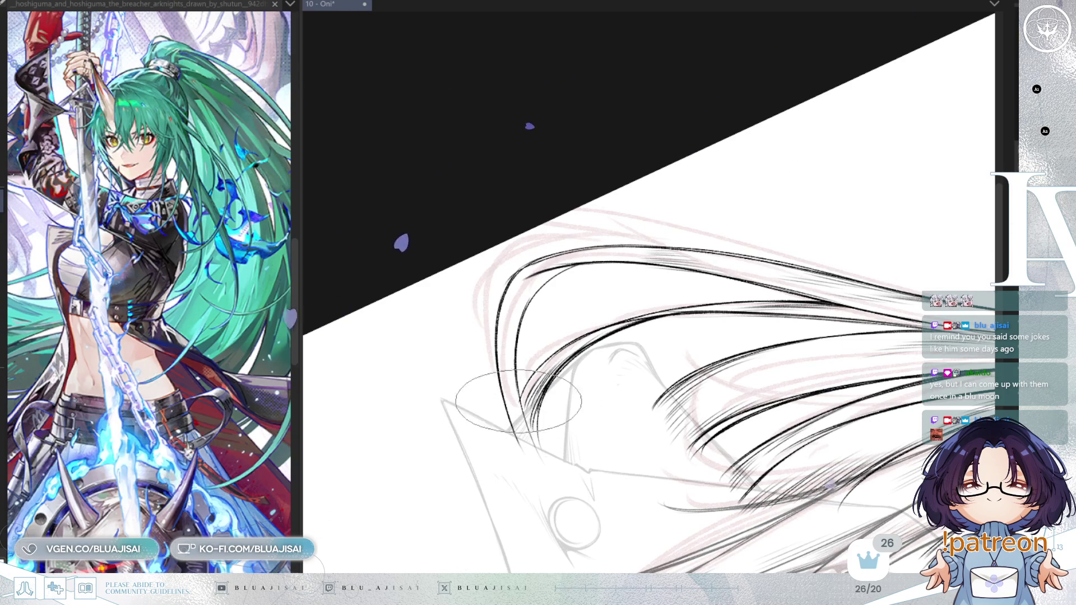
# Rotate the view a step counterclockwise and pan until the whole head is visible
pyautogui.press('-')
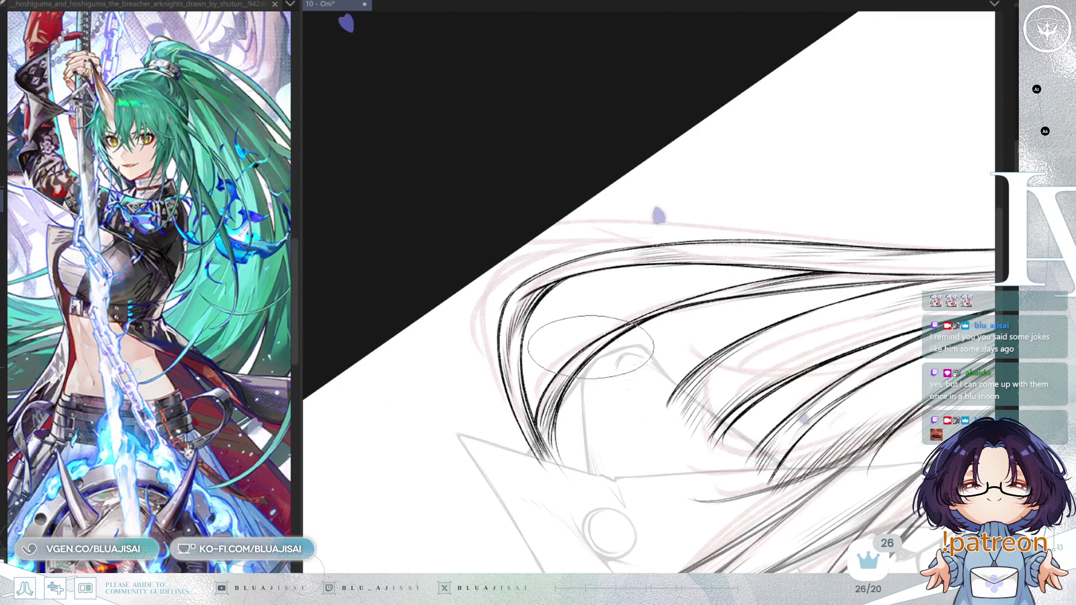
pyautogui.moveTo(541, 410)
pyautogui.mouseDown()
pyautogui.moveTo(805, 250)
pyautogui.moveTo(810, 240)
pyautogui.moveTo(793, 231)
pyautogui.mouseUp()
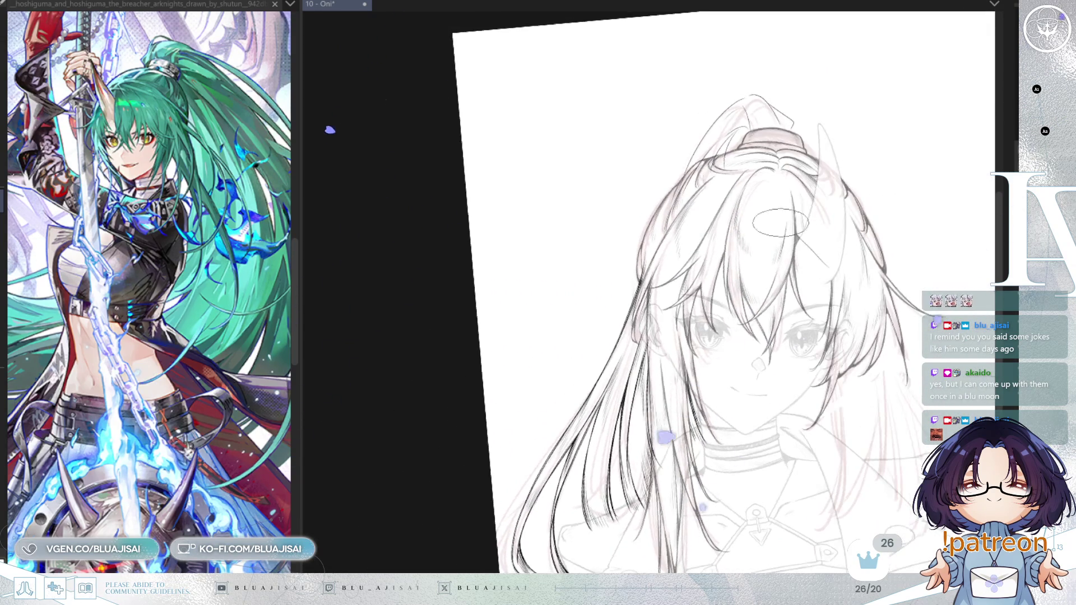
# Shift the face to the left of the view, reset rotation upright with 5, and zoom in
pyautogui.moveTo(863, 193); pyautogui.dragTo(861, 62)
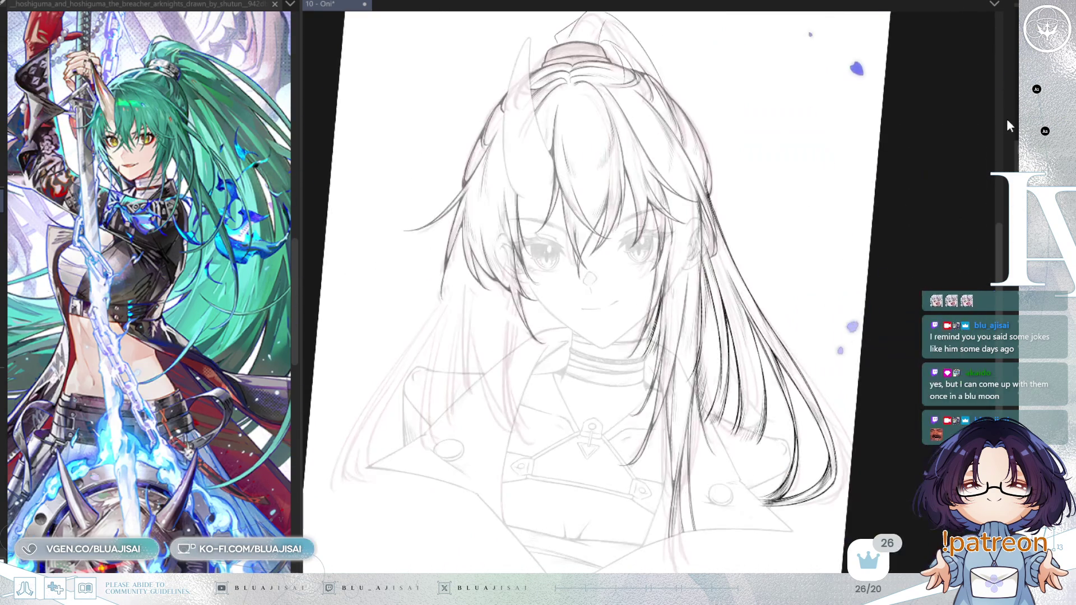
pyautogui.moveTo(757, 238); pyautogui.dragTo(482, 314)
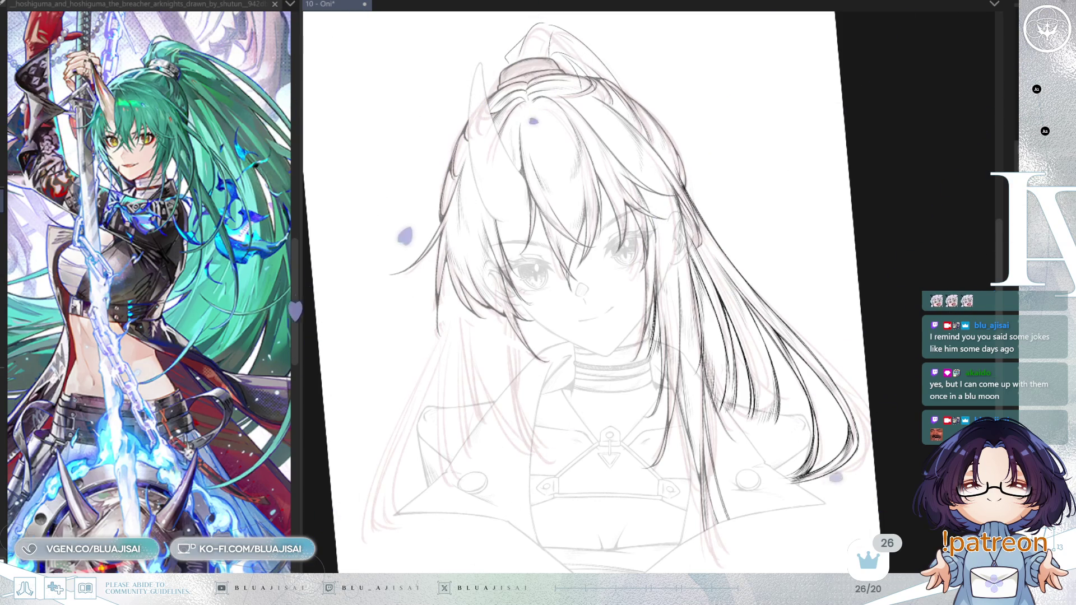
pyautogui.press('5')
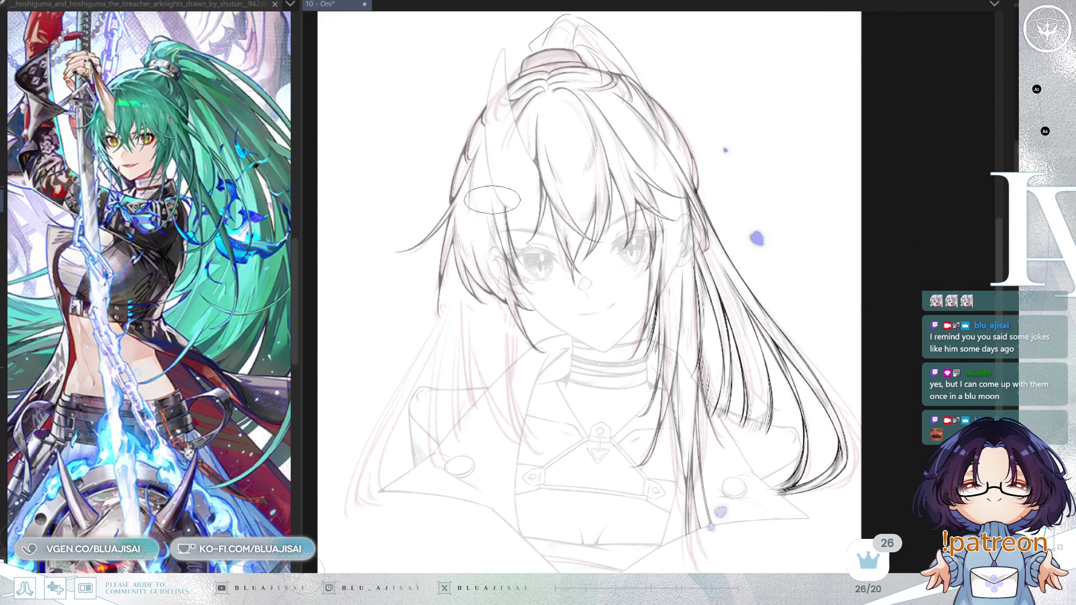
pyautogui.scroll(2, 492, 172)
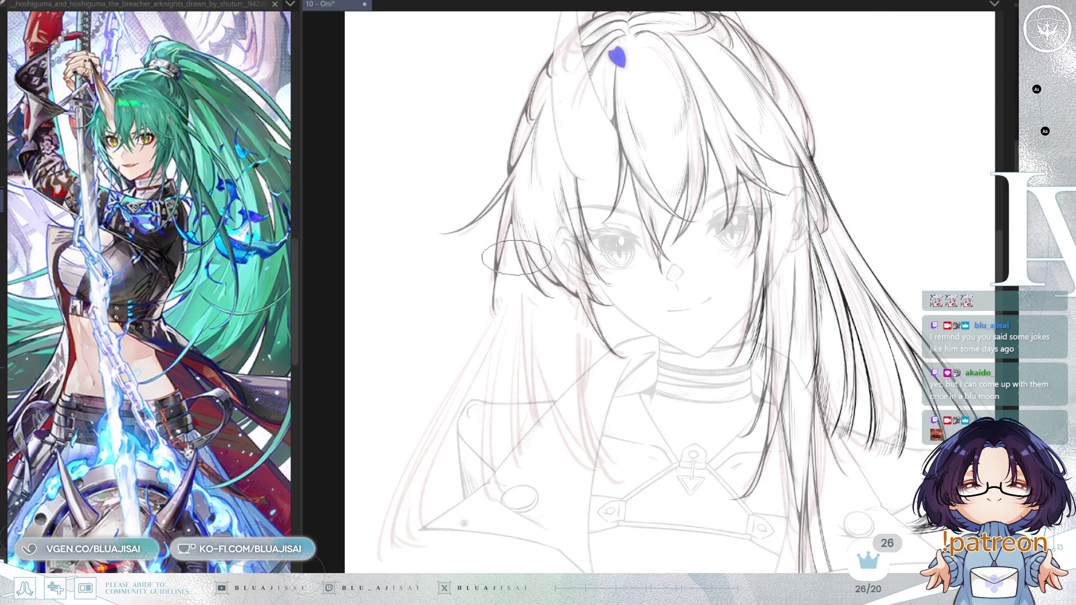
# Zoom in further and nudge the view up to trace the strands beside the left cheek
pyautogui.scroll(1, 518, 212)
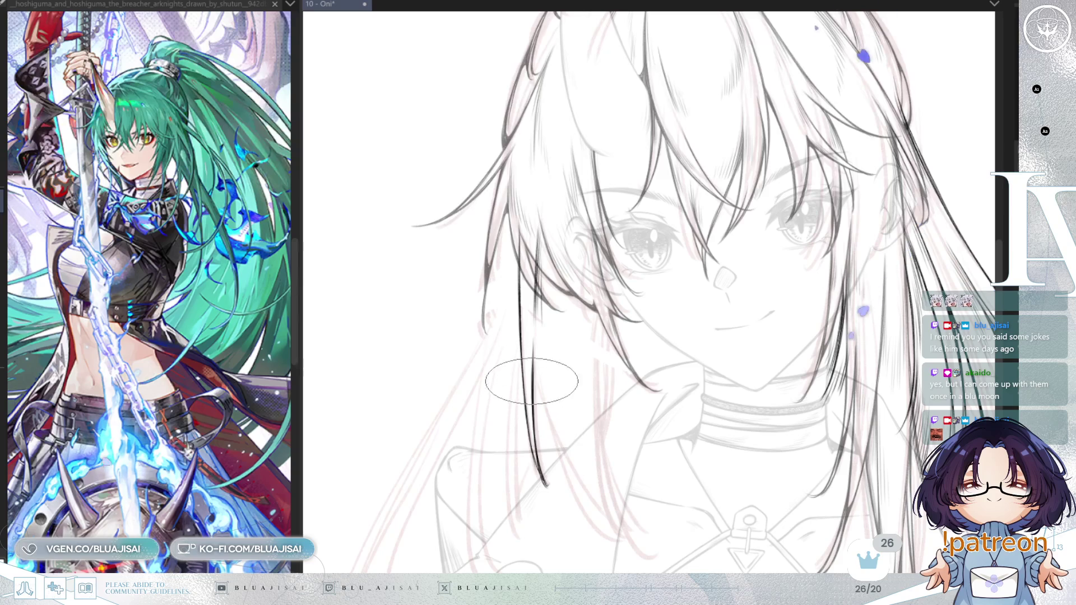
pyautogui.moveTo(594, 352); pyautogui.dragTo(582, 316)
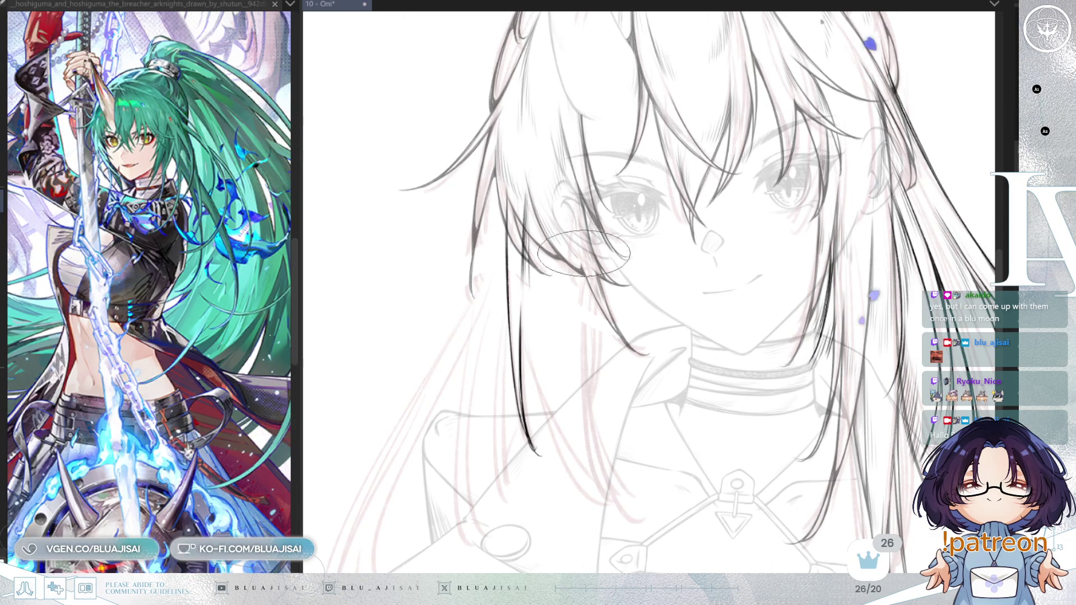
# Ink six thin dark hair strands beside the left cheek, extending them down toward the collar
pyautogui.moveTo(610, 311); pyautogui.dragTo(597, 277)
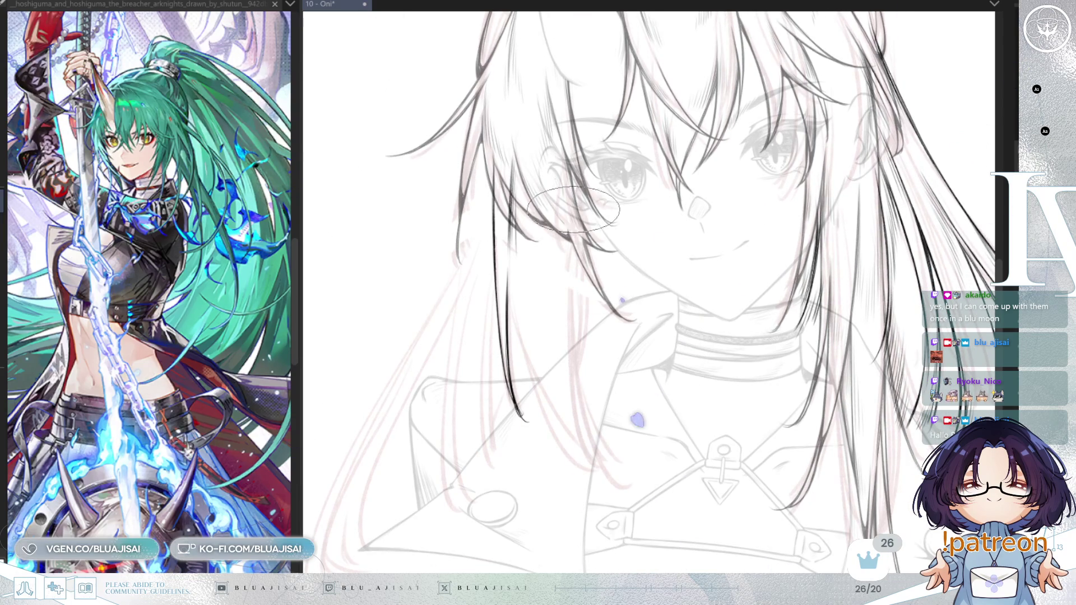
pyautogui.moveTo(570, 235); pyautogui.dragTo(592, 466)
pyautogui.moveTo(572, 334); pyautogui.dragTo(631, 465)
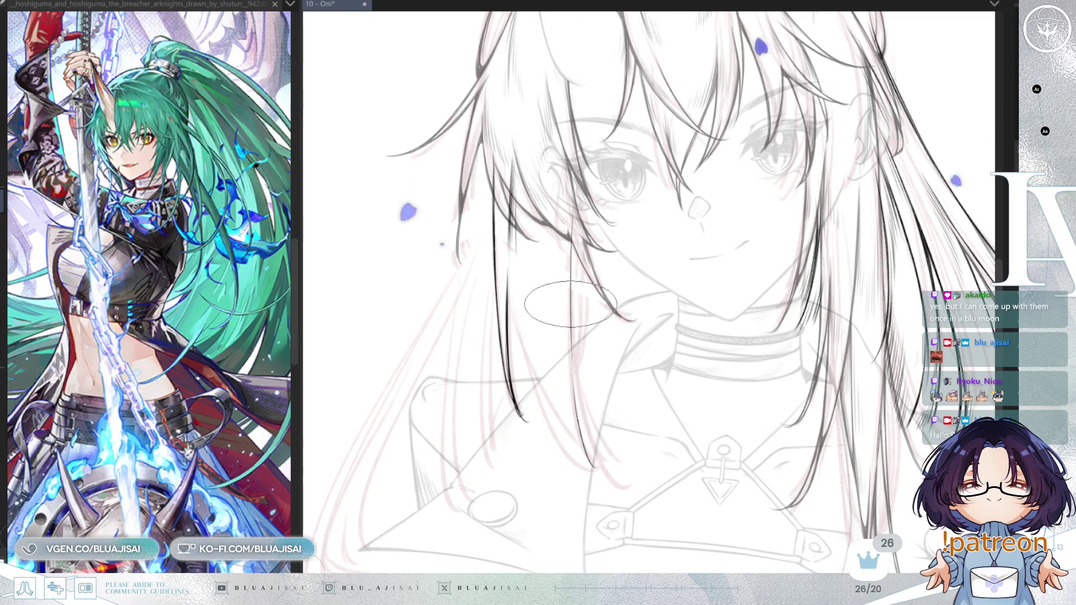
pyautogui.moveTo(611, 367); pyautogui.dragTo(627, 376)
pyautogui.moveTo(512, 257); pyautogui.dragTo(561, 442)
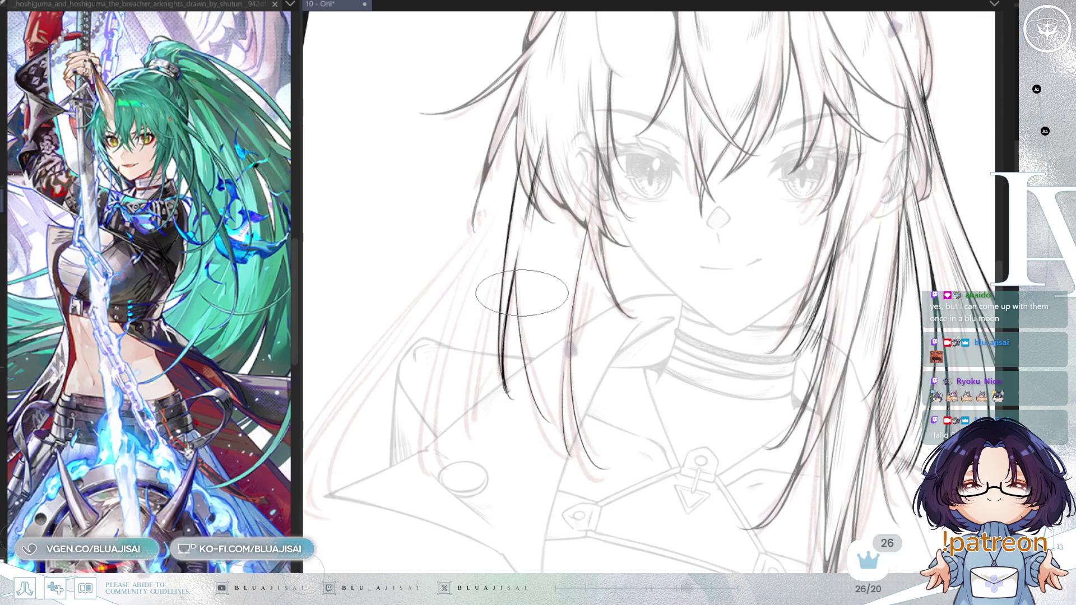
pyautogui.moveTo(514, 255); pyautogui.dragTo(528, 383)
pyautogui.moveTo(535, 297); pyautogui.dragTo(541, 400)
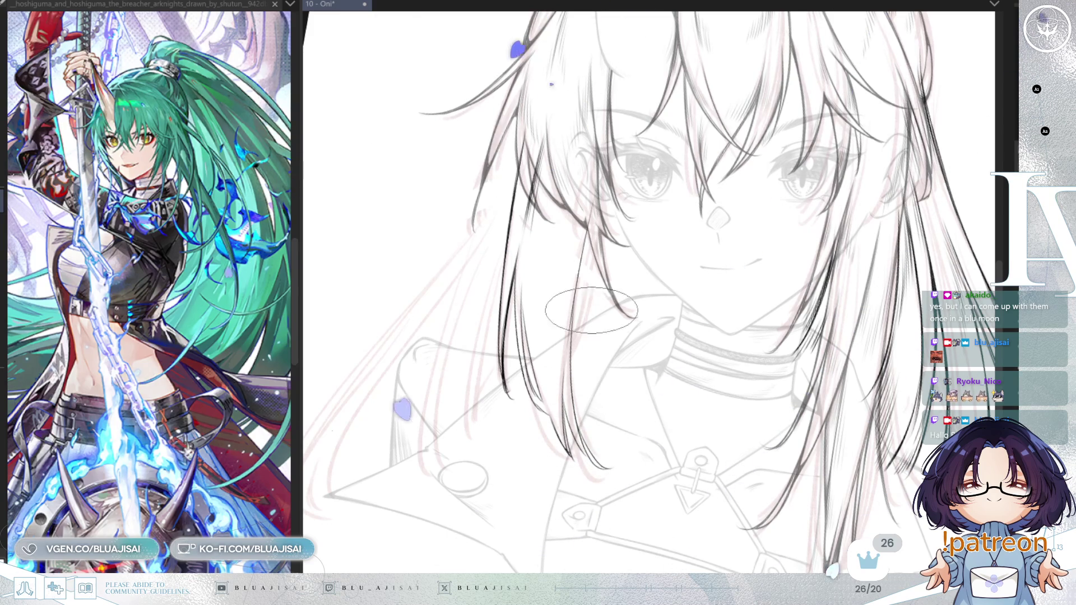
pyautogui.moveTo(992, 219)
pyautogui.mouseDown()
pyautogui.moveTo(858, 210)
pyautogui.moveTo(791, 238)
pyautogui.mouseUp()
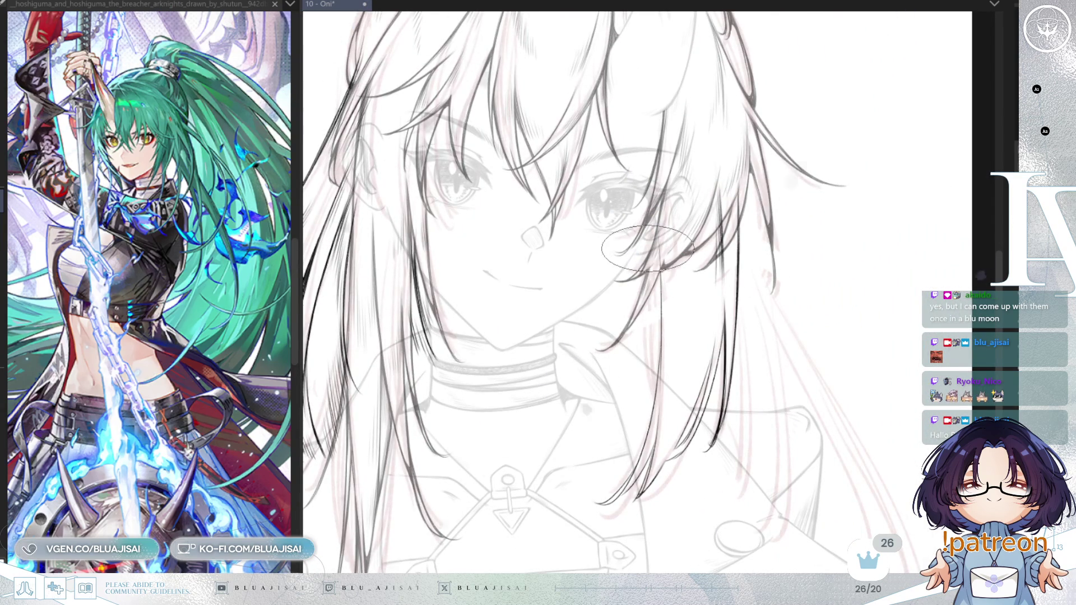
# Ink a long strand beside the right cheek and mirror the canvas view to check it
pyautogui.moveTo(650, 258); pyautogui.dragTo(654, 375)
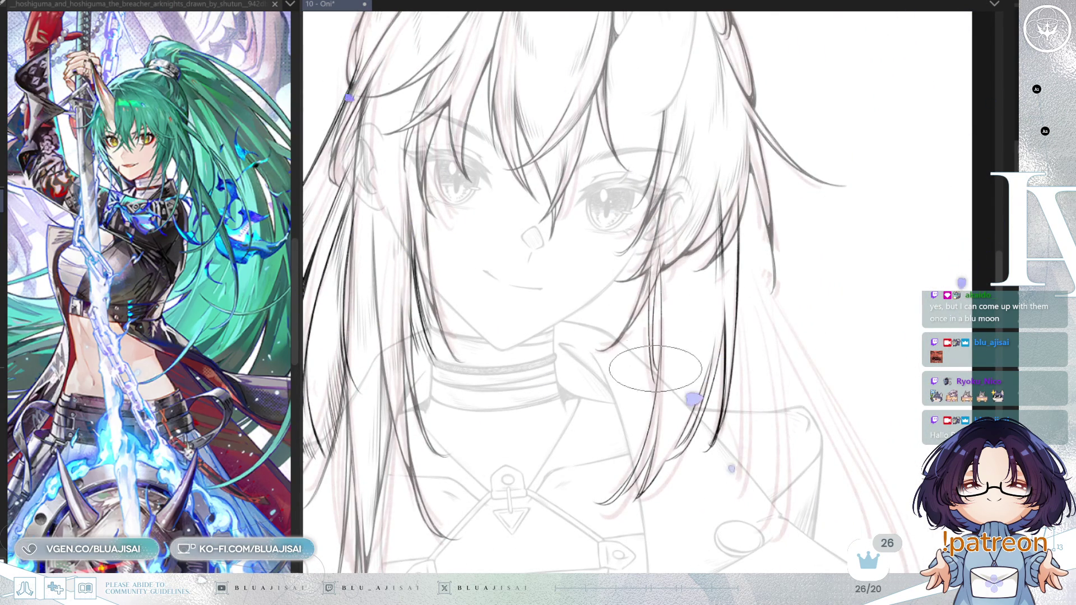
pyautogui.scroll(1, 657, 376)
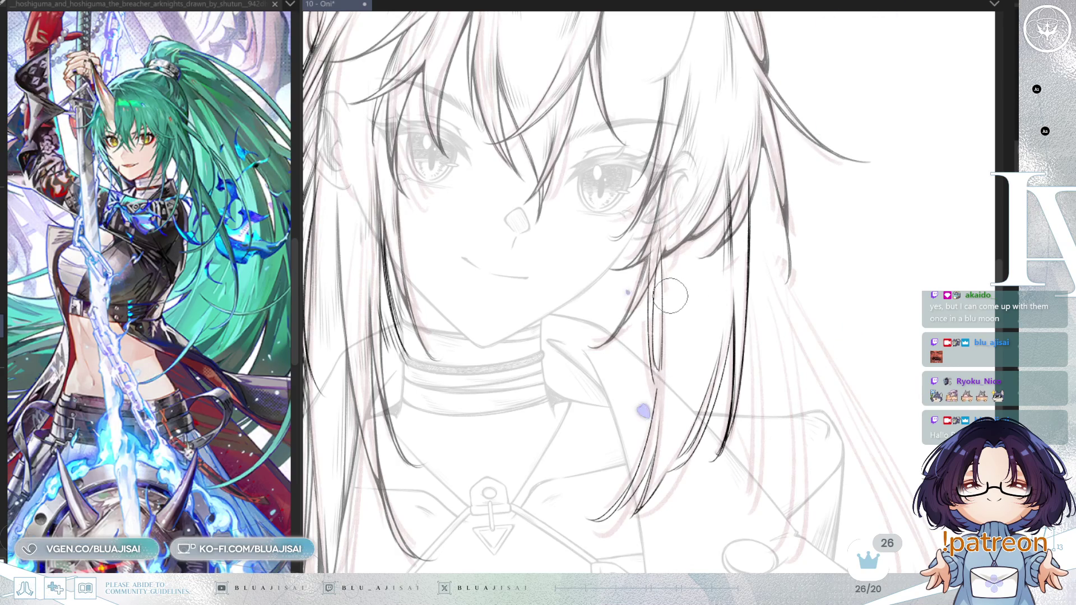
pyautogui.press('m')
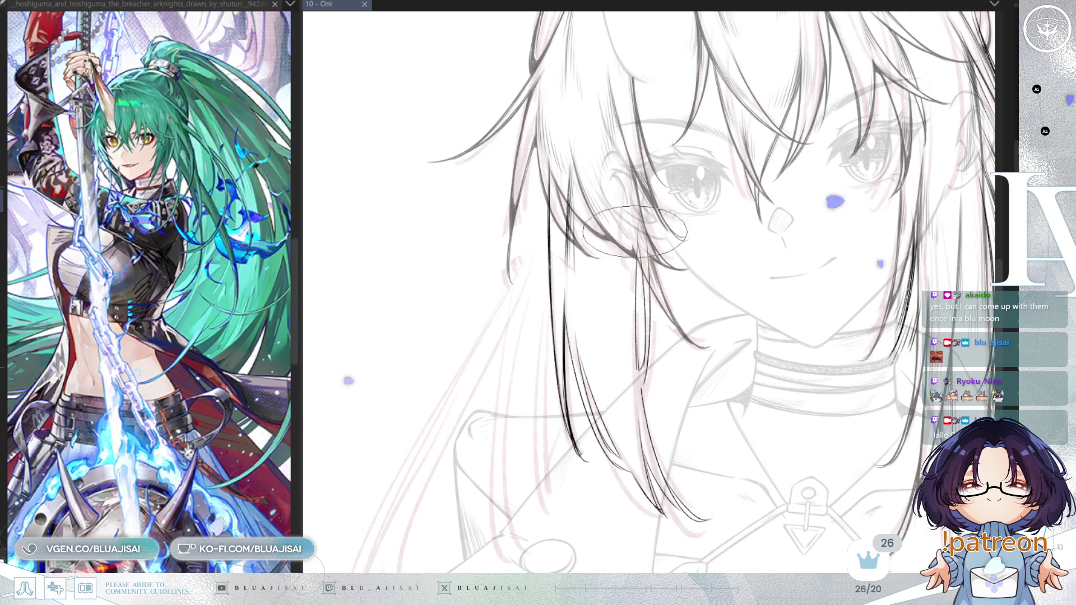
# Hatch short vertical strokes into the hair strands near the chin and neck
pyautogui.moveTo(611, 252); pyautogui.dragTo(610, 311)
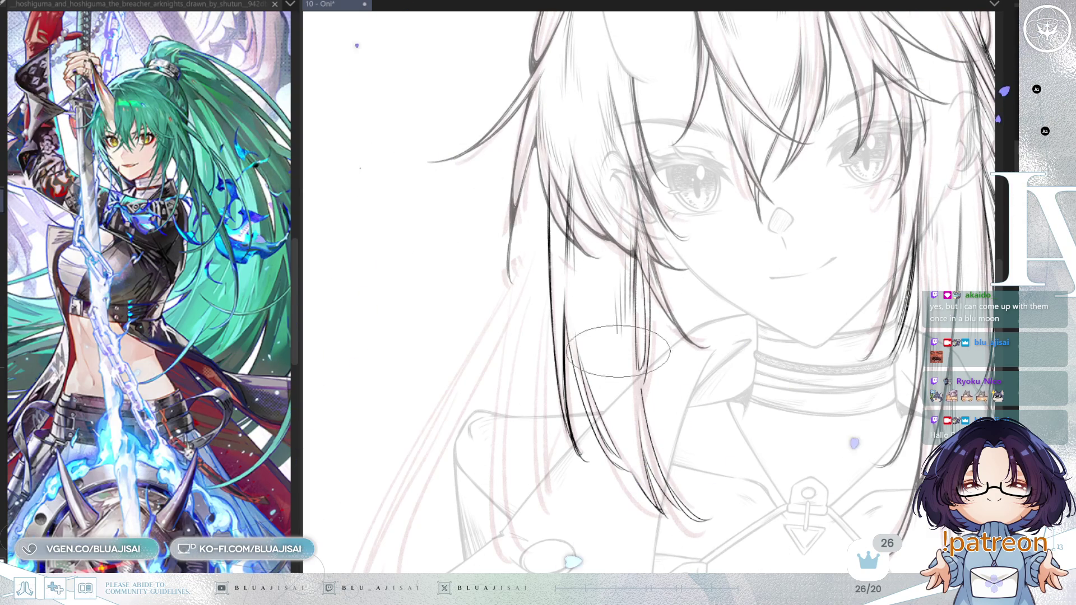
pyautogui.moveTo(636, 266); pyautogui.dragTo(636, 347)
pyautogui.moveTo(627, 300); pyautogui.dragTo(638, 334)
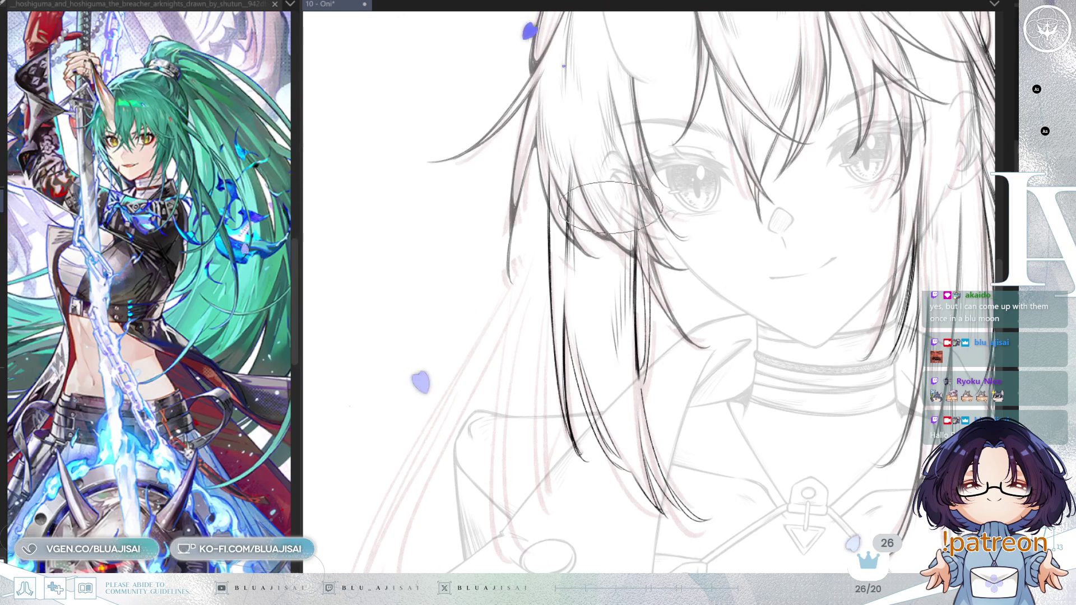
pyautogui.moveTo(610, 199); pyautogui.dragTo(599, 168)
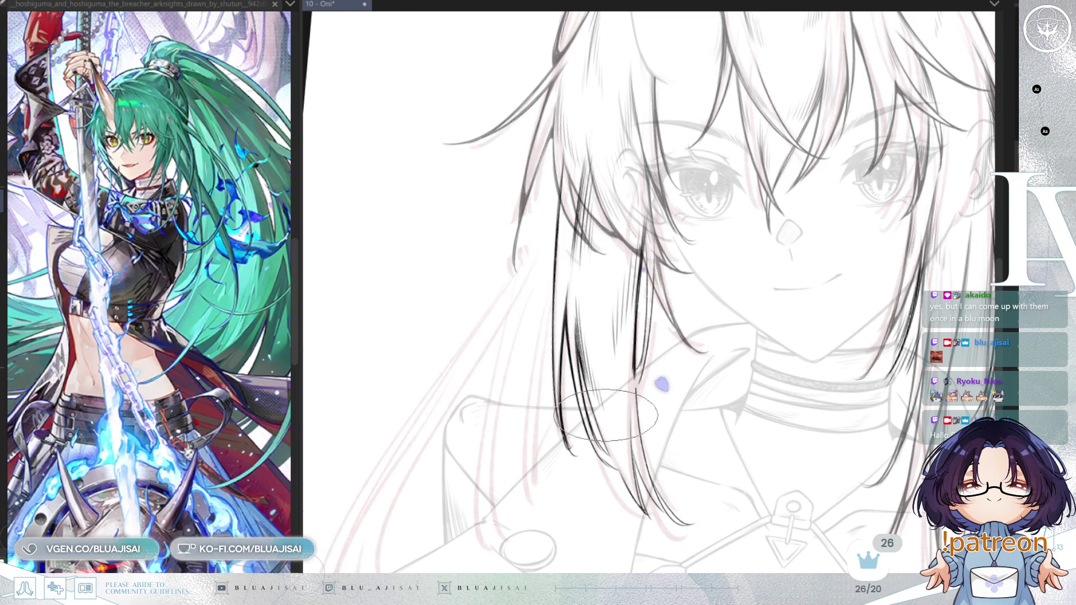
pyautogui.scroll(-1, 604, 298)
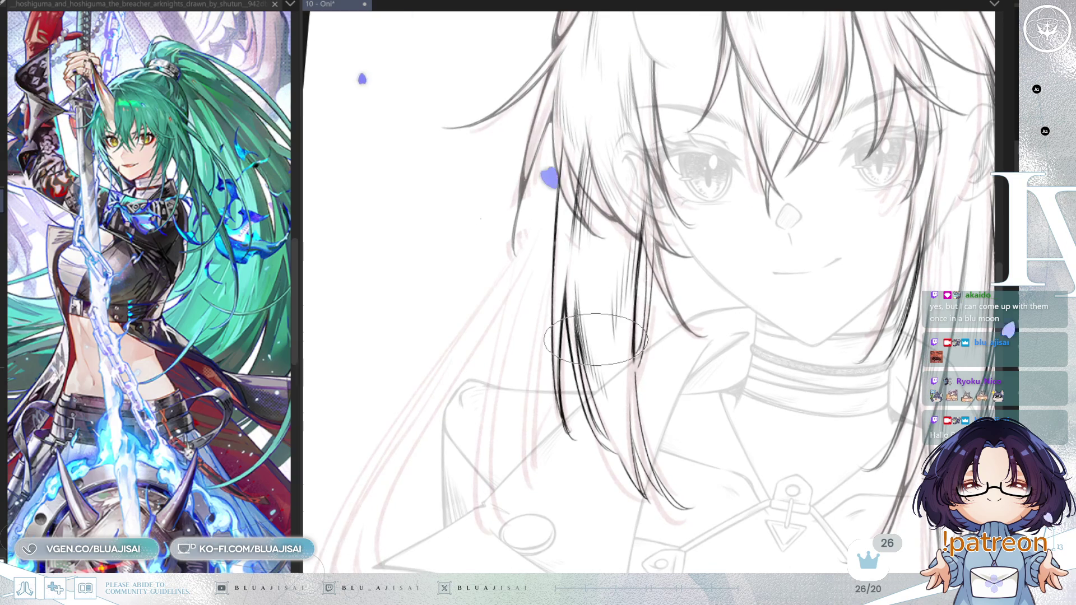
# Rotate and zoom the canvas onto the long hair strands left of her face
pyautogui.moveTo(587, 356); pyautogui.dragTo(547, 345)
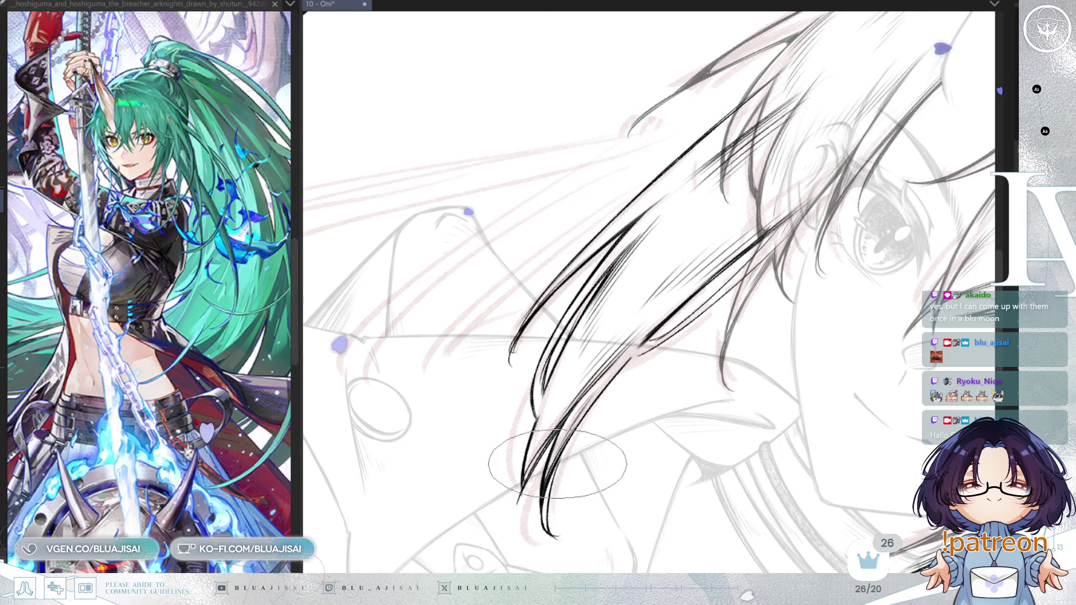
# Rotate the canvas back counter-clockwise in three steps until the hair runs upright
pyautogui.press('-')
pyautogui.press('-')
pyautogui.press('-')
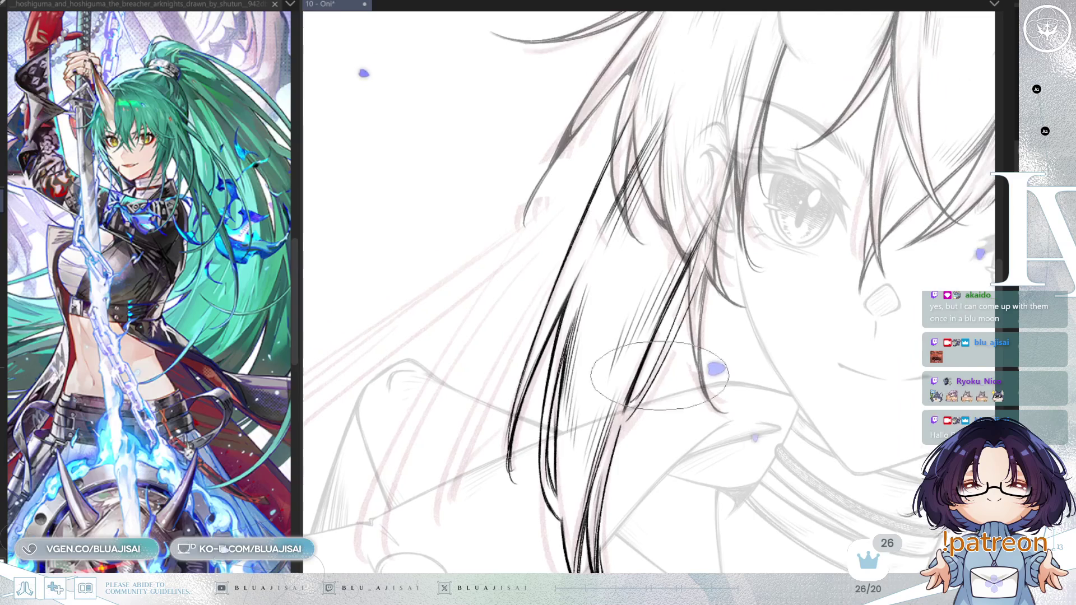
pyautogui.press('-')
pyautogui.press('-')
pyautogui.press('-')
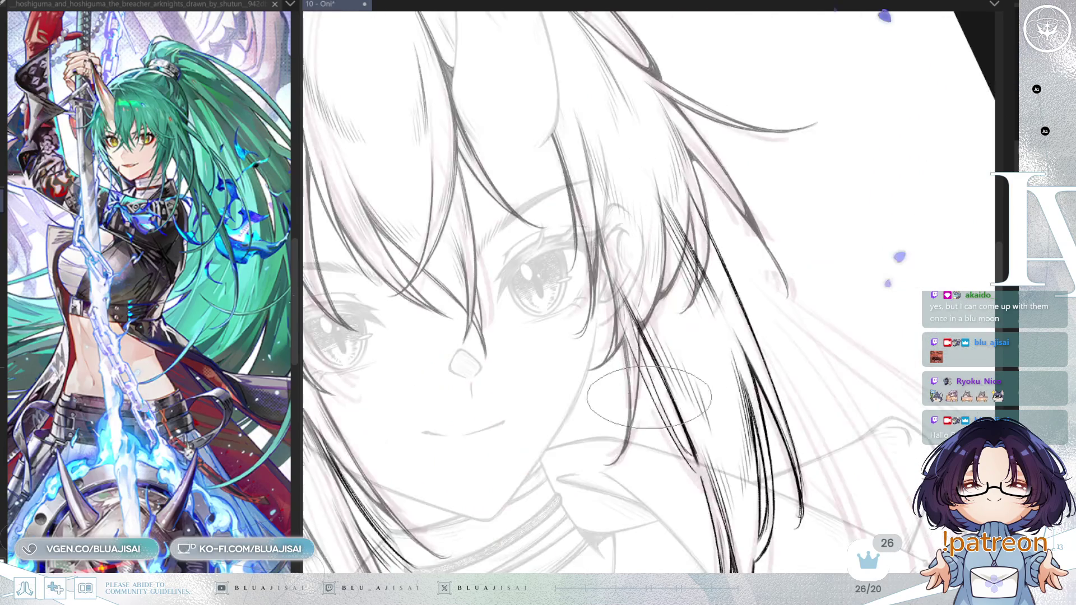
pyautogui.press('-')
pyautogui.press('-')
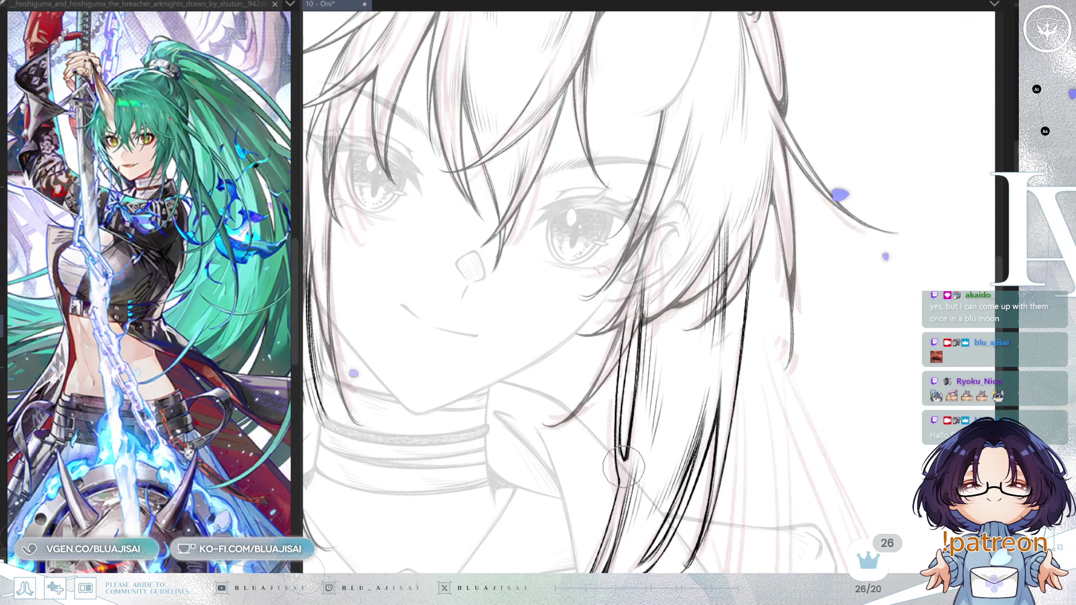
# Ink a strand beside her hair, undo the dark smudge, then rotate the view back
pyautogui.scroll(-2, 734, 300)
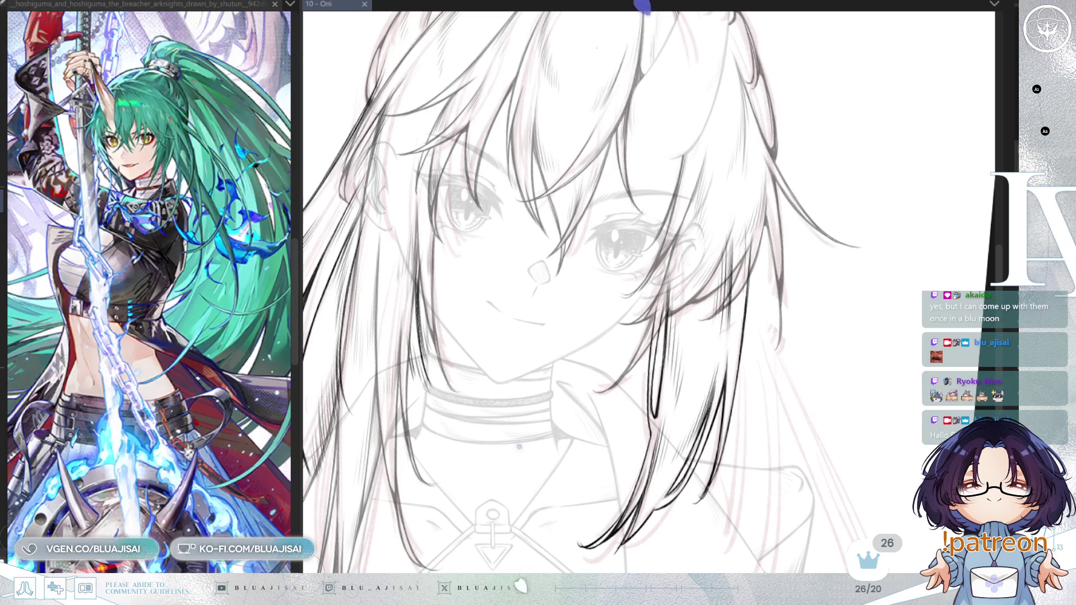
pyautogui.moveTo(733, 195)
pyautogui.mouseDown()
pyautogui.moveTo(699, 194)
pyautogui.moveTo(666, 258)
pyautogui.mouseUp()
pyautogui.moveTo(652, 269)
pyautogui.mouseDown()
pyautogui.moveTo(647, 305)
pyautogui.moveTo(657, 292)
pyautogui.mouseUp()
pyautogui.hotkey('ctrl', 'z')
pyautogui.press(']')
pyautogui.press(']')
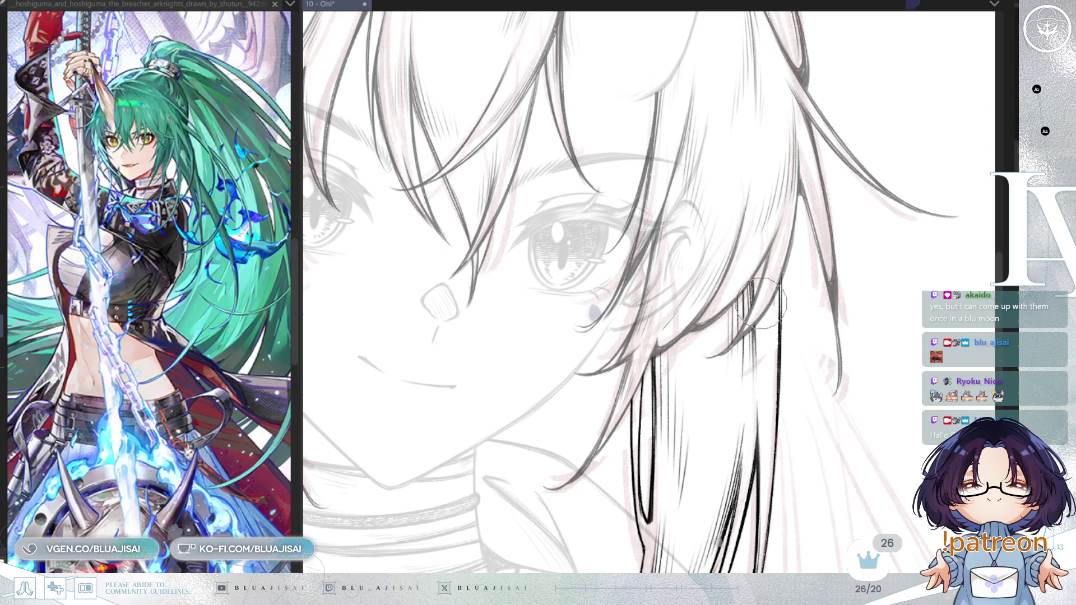
pyautogui.scroll(-5, 773, 269)
pyautogui.press('Delete')
pyautogui.press('Delete')
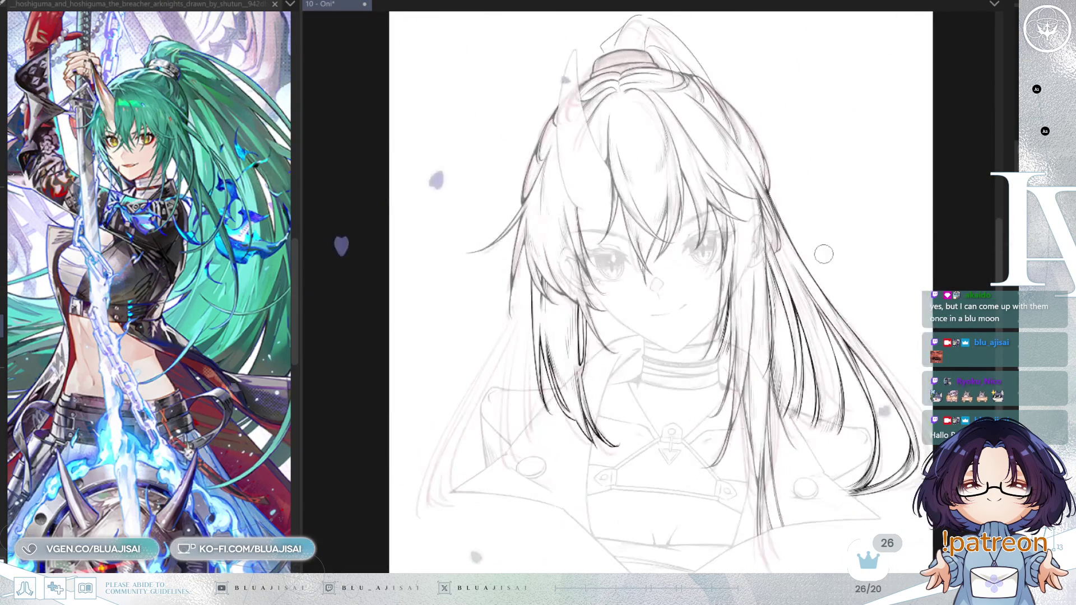
# Scroll the view up to frame the horned girl's head and ponytail
pyautogui.scroll(-3, 835, 273)
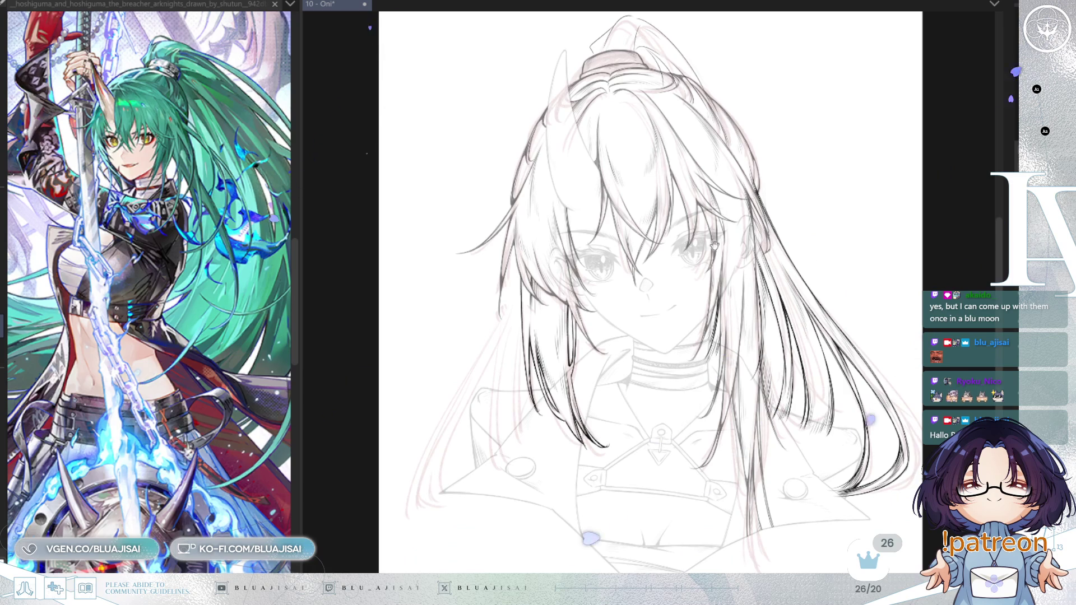
pyautogui.scroll(5, 699, 335)
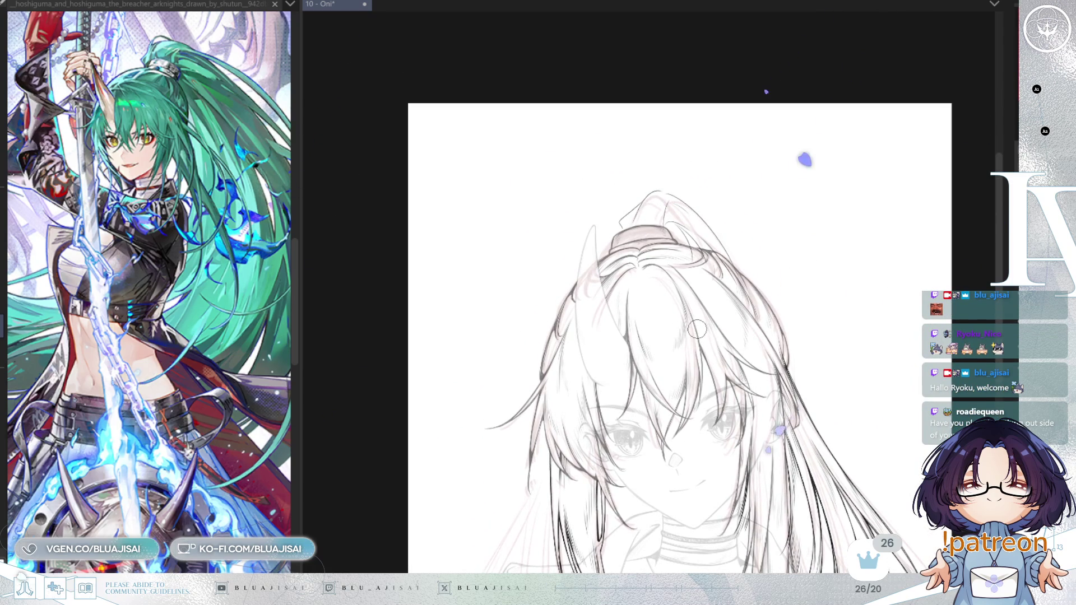
pyautogui.scroll(2, 697, 329)
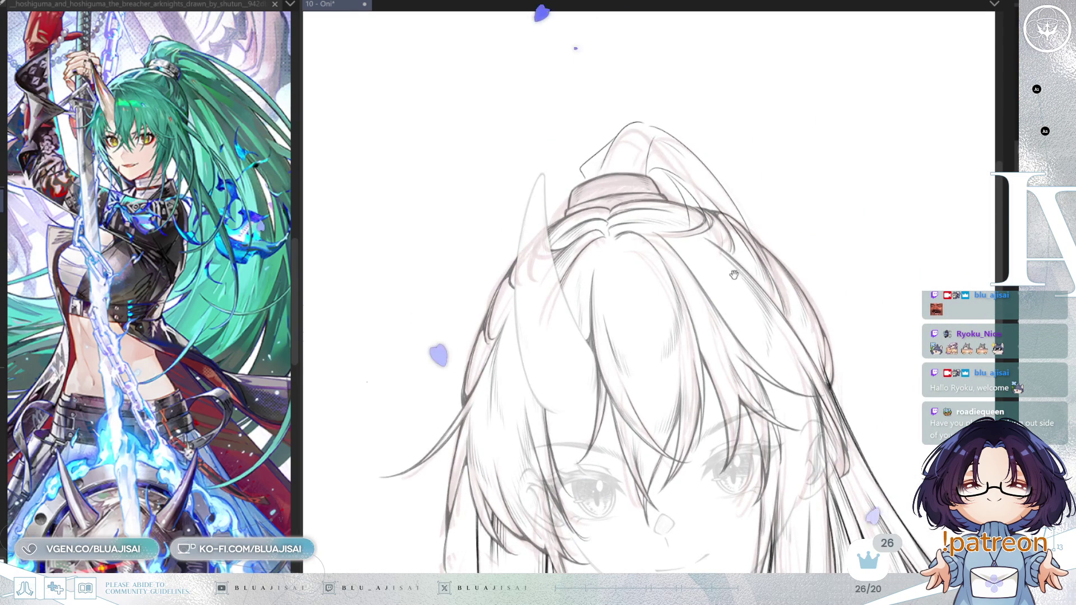
# Shift the view to the top of her head and save the '10 - Oni' document
pyautogui.scroll(2, 723, 303)
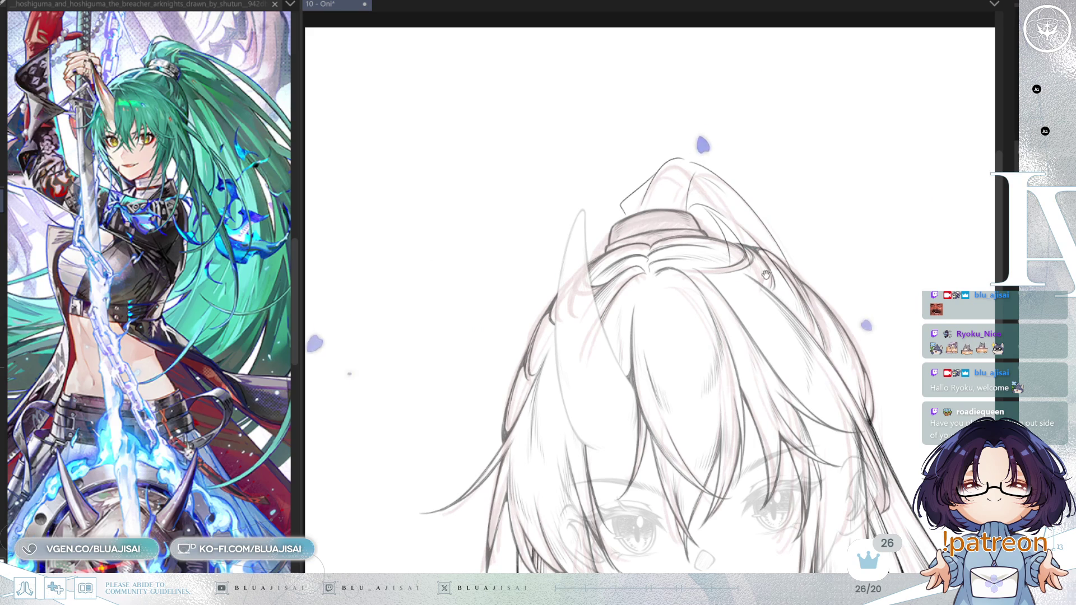
pyautogui.moveTo(761, 268); pyautogui.dragTo(781, 301)
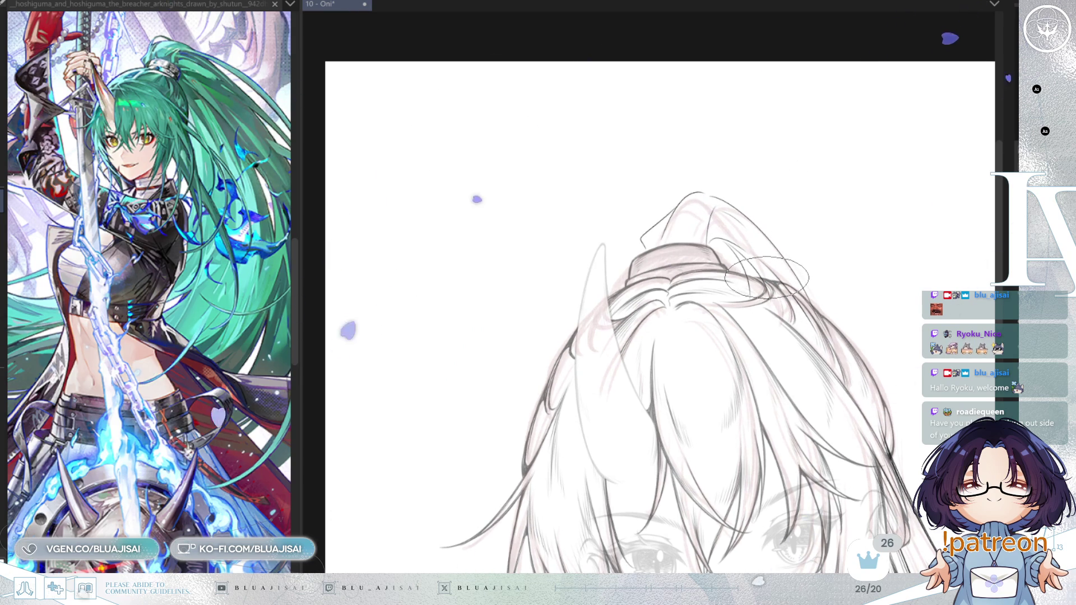
pyautogui.hotkey('ctrl', 's')
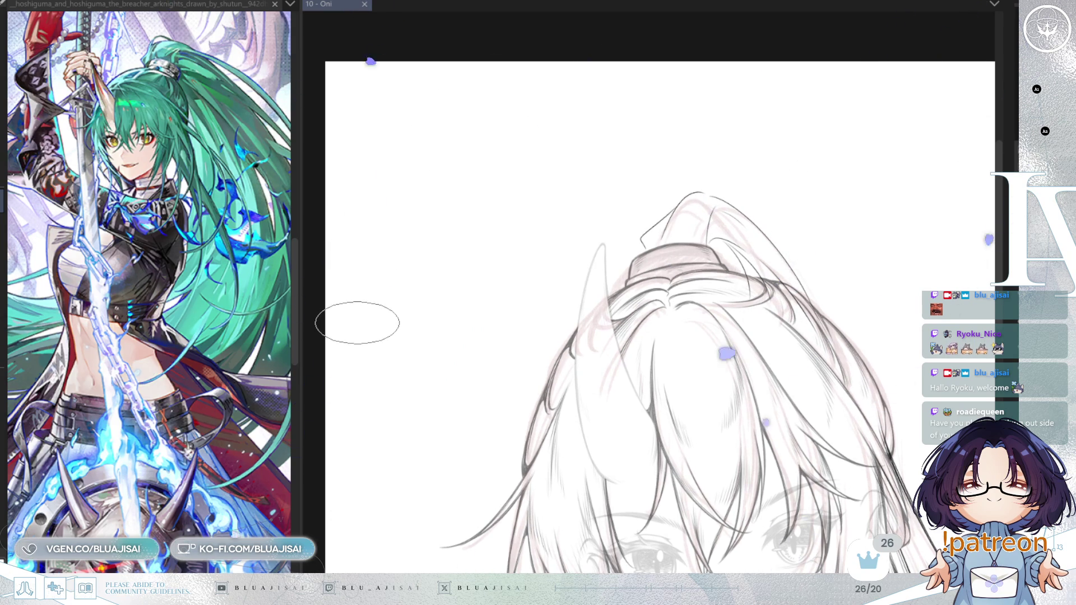
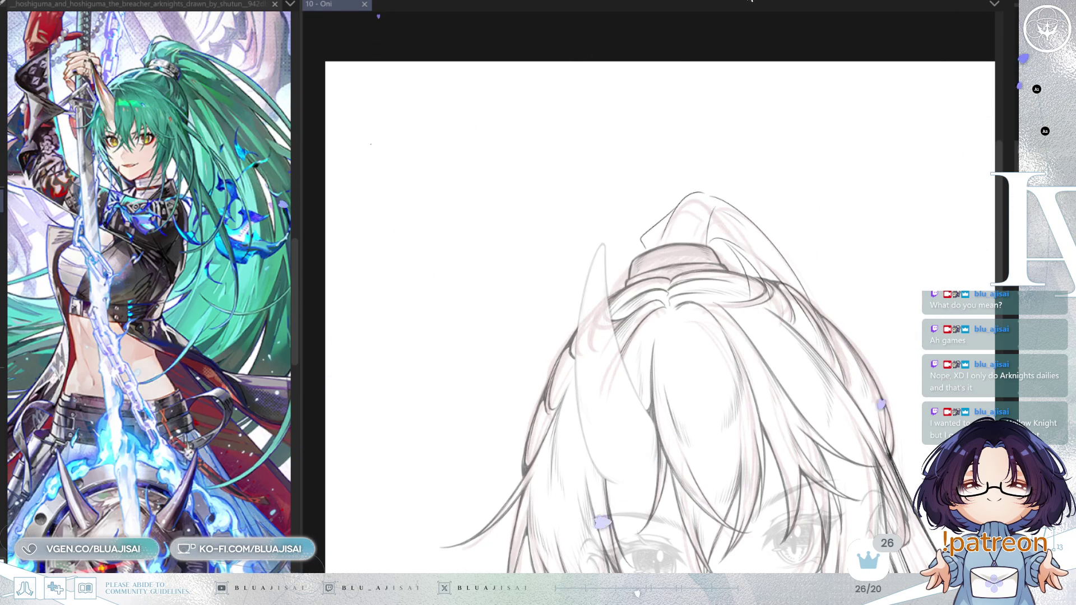
# Ink two bold strokes over the ponytail tip above the hair tie, then save with Ctrl+S
pyautogui.moveTo(600, 198)
pyautogui.mouseDown()
pyautogui.moveTo(768, 269)
pyautogui.moveTo(739, 267)
pyautogui.mouseUp()
pyautogui.moveTo(669, 232)
pyautogui.mouseDown()
pyautogui.moveTo(632, 299)
pyautogui.moveTo(654, 283)
pyautogui.moveTo(462, 500)
pyautogui.moveTo(697, 204)
pyautogui.moveTo(733, 240)
pyautogui.moveTo(723, 236)
pyautogui.moveTo(745, 234)
pyautogui.moveTo(694, 318)
pyautogui.mouseUp()
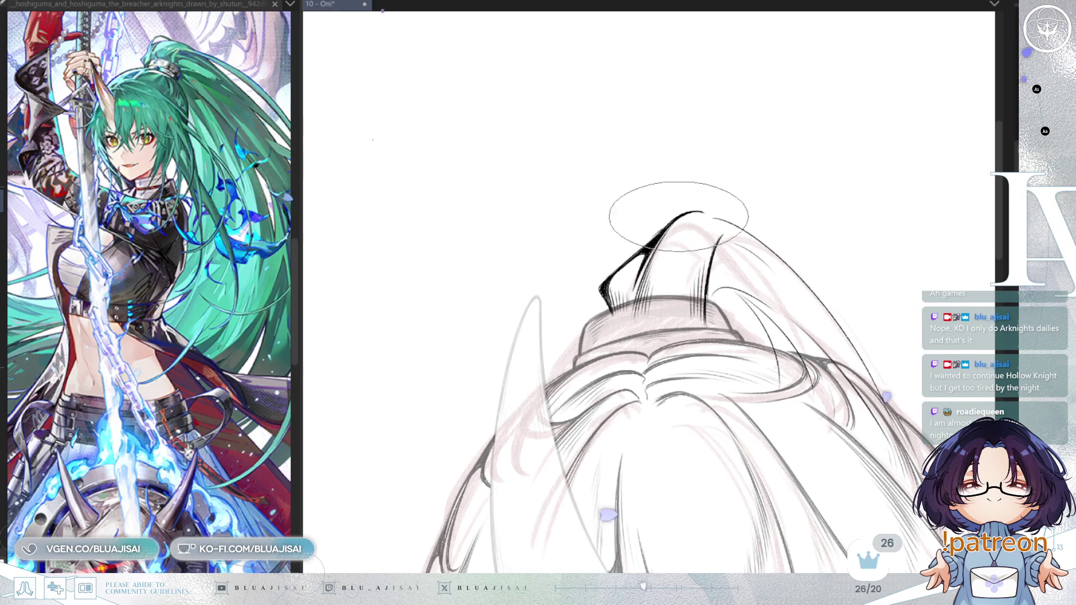
pyautogui.scroll(-1, 661, 188)
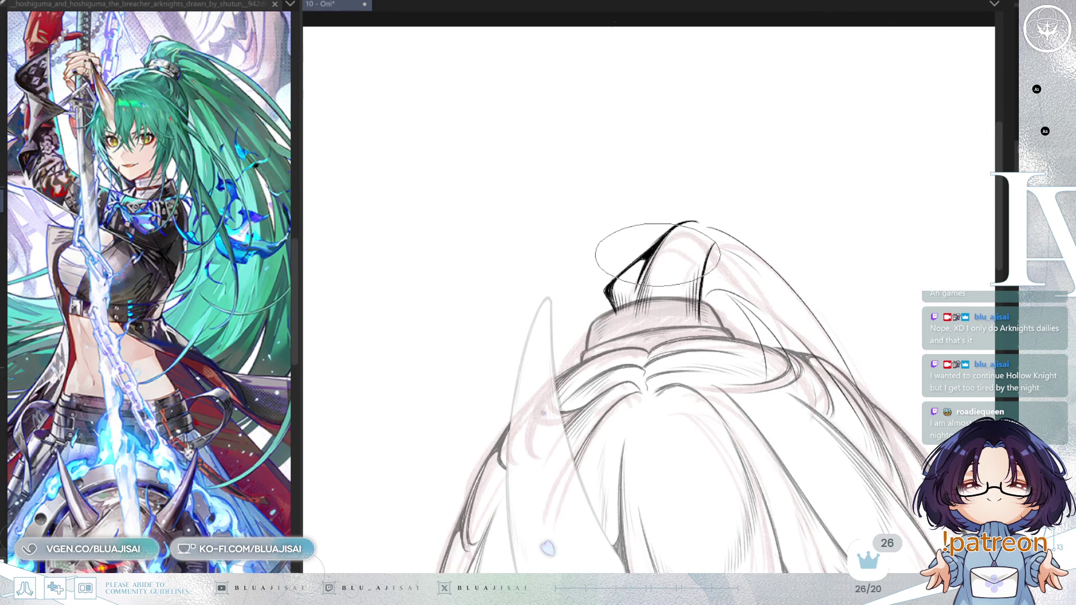
pyautogui.hotkey('ctrl', 's')
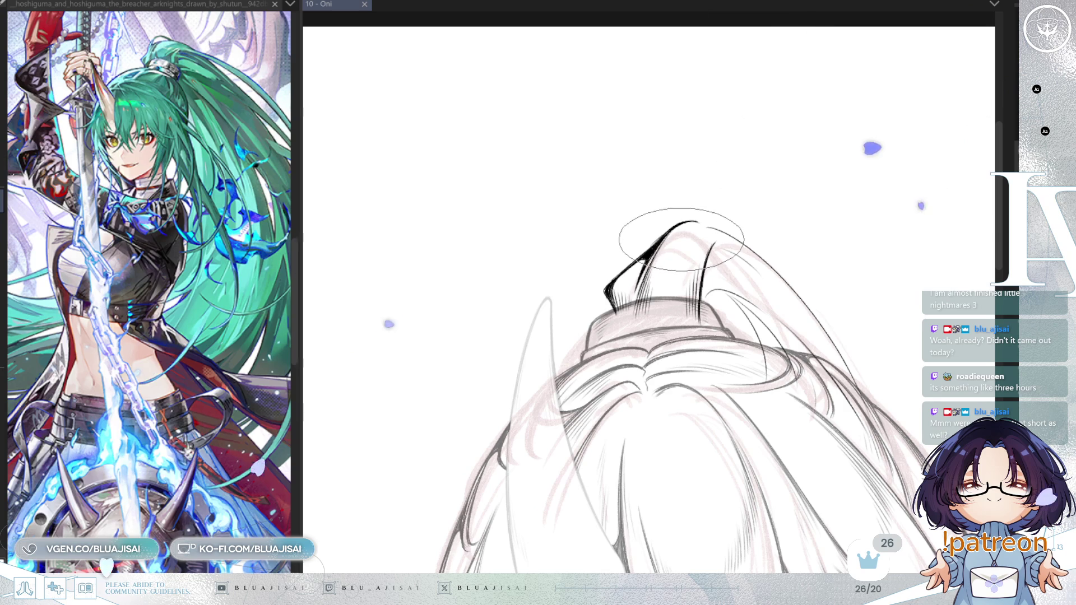
pyautogui.hotkey('ctrl', '[')
# Ink a thin line inside the ponytail tip and a bold outer contour down the ponytail
pyautogui.press('m')
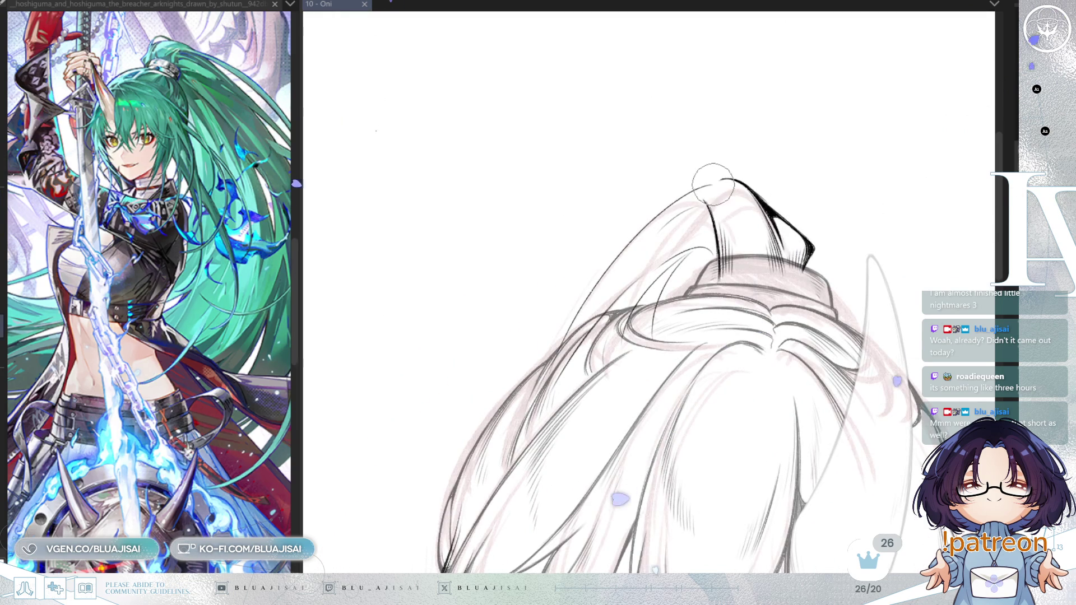
pyautogui.press('m')
pyautogui.moveTo(577, 182); pyautogui.dragTo(555, 223)
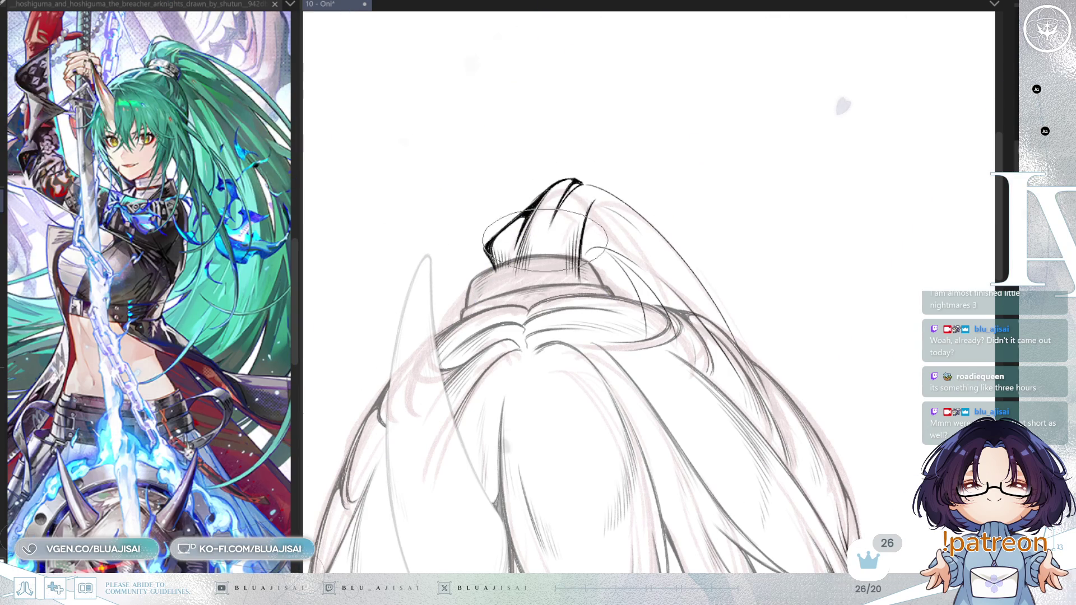
pyautogui.press('h')
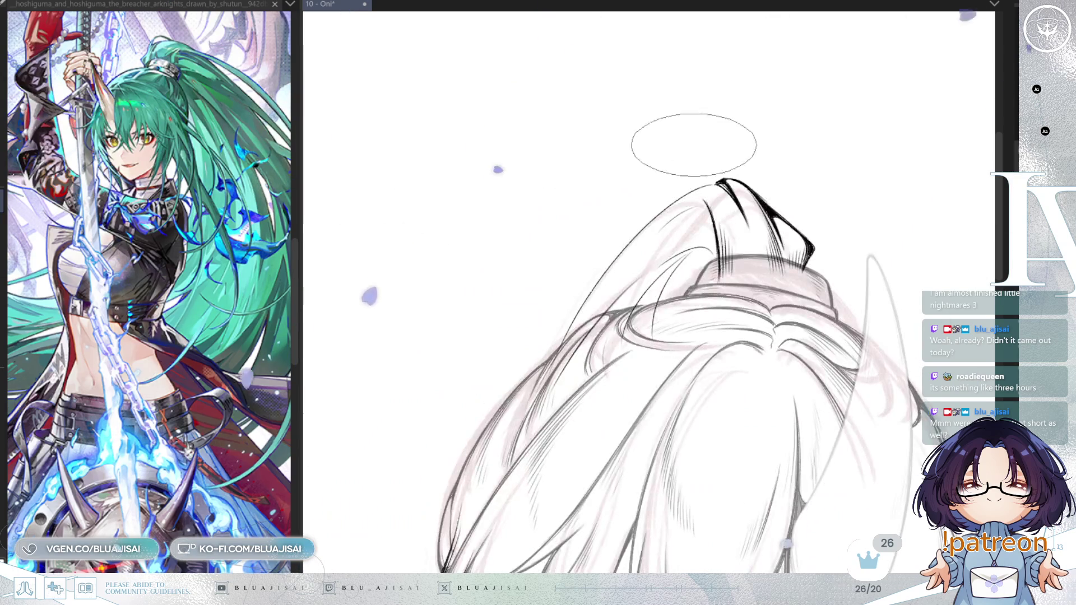
pyautogui.moveTo(710, 186)
pyautogui.mouseDown()
pyautogui.moveTo(653, 221)
pyautogui.moveTo(553, 370)
pyautogui.mouseUp()
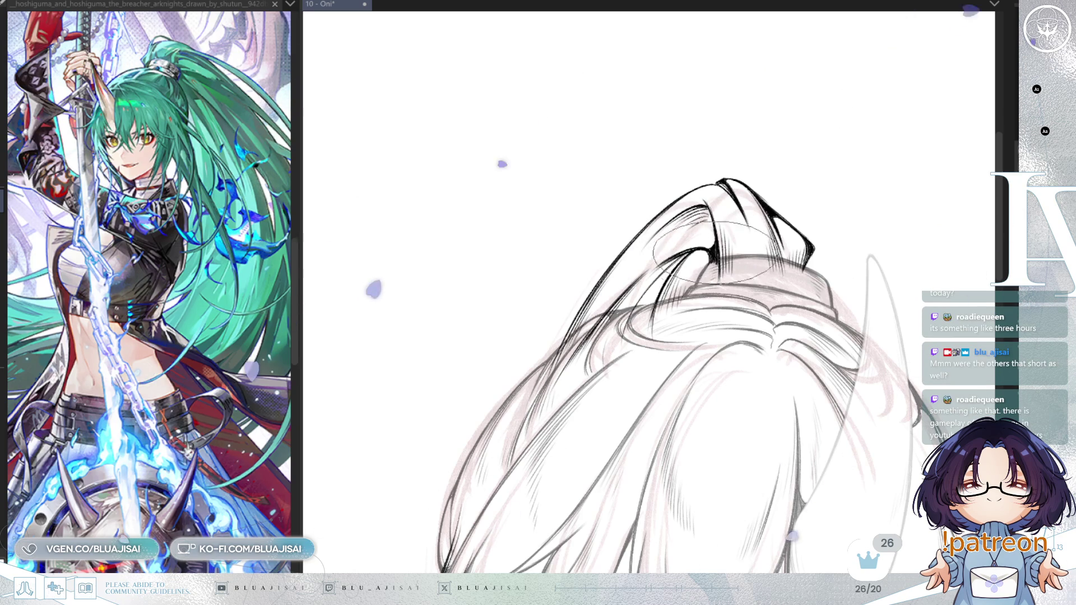
pyautogui.moveTo(713, 248)
pyautogui.mouseDown()
pyautogui.moveTo(669, 250)
pyautogui.moveTo(723, 235)
pyautogui.mouseUp()
pyautogui.press('h')
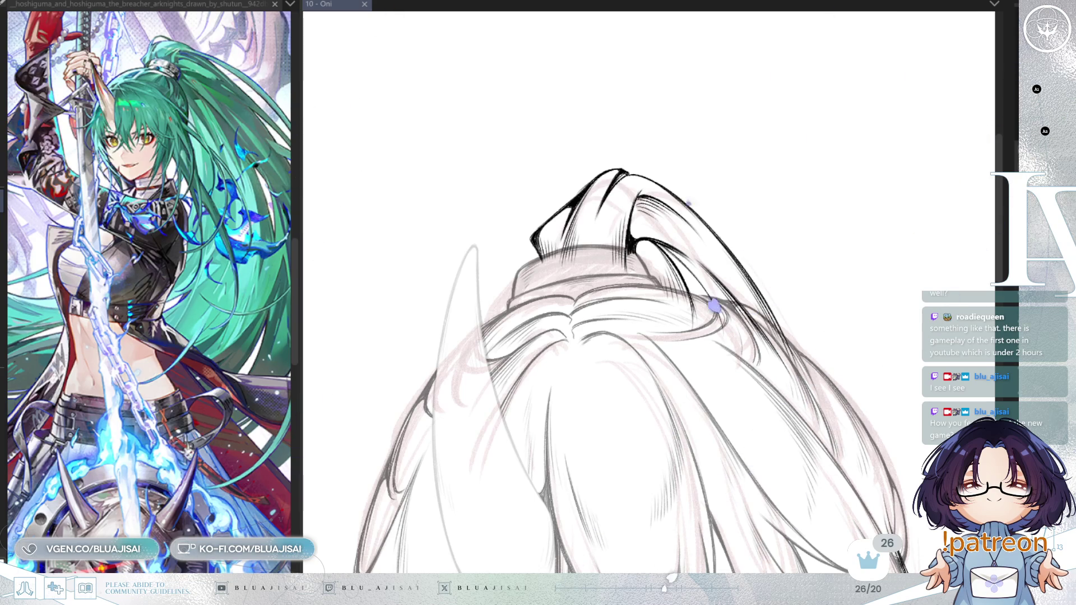
# Add two more ink strokes along the ponytail, then turn the view toward the bangs and eyes
pyautogui.moveTo(573, 143); pyautogui.dragTo(698, 206)
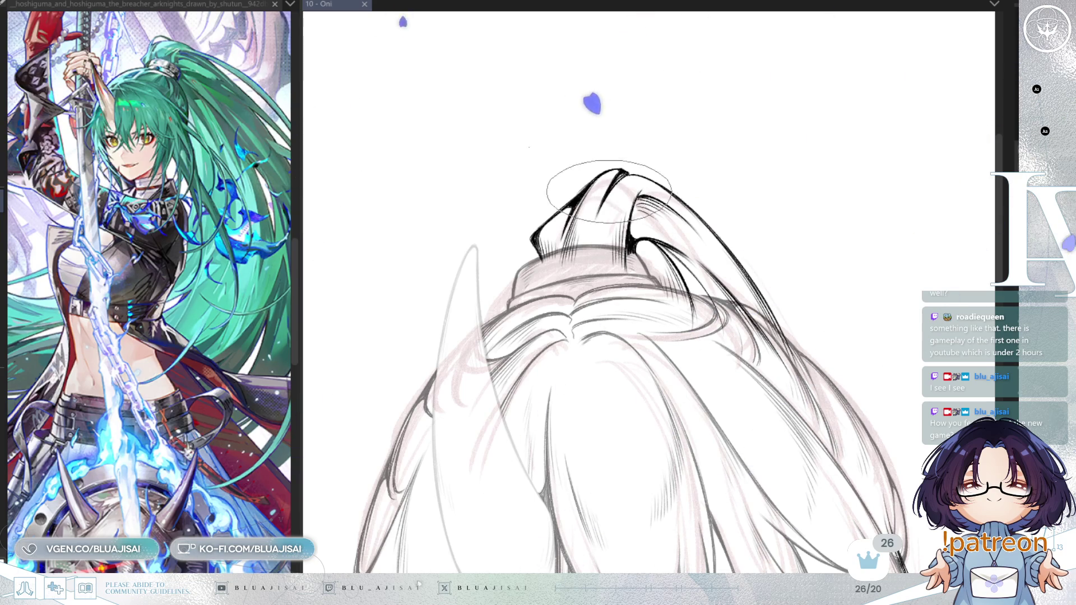
pyautogui.moveTo(635, 174)
pyautogui.mouseDown()
pyautogui.moveTo(622, 201)
pyautogui.moveTo(794, 109)
pyautogui.moveTo(645, 196)
pyautogui.moveTo(672, 174)
pyautogui.moveTo(653, 197)
pyautogui.moveTo(721, 53)
pyautogui.mouseUp()
pyautogui.press('h')
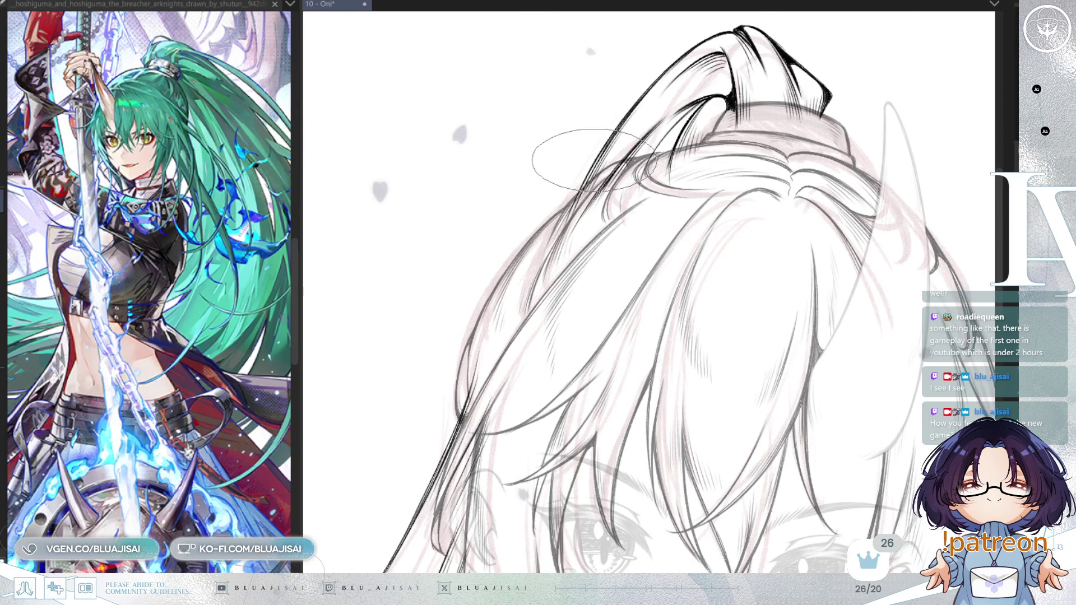
pyautogui.moveTo(645, 191); pyautogui.dragTo(644, 134)
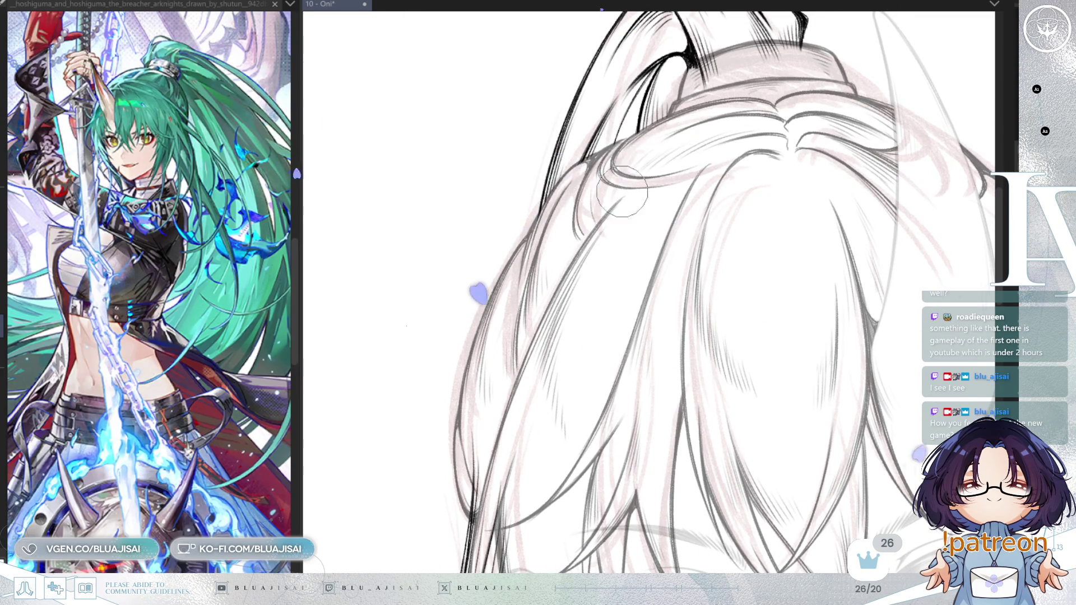
pyautogui.moveTo(698, 76); pyautogui.dragTo(633, 202)
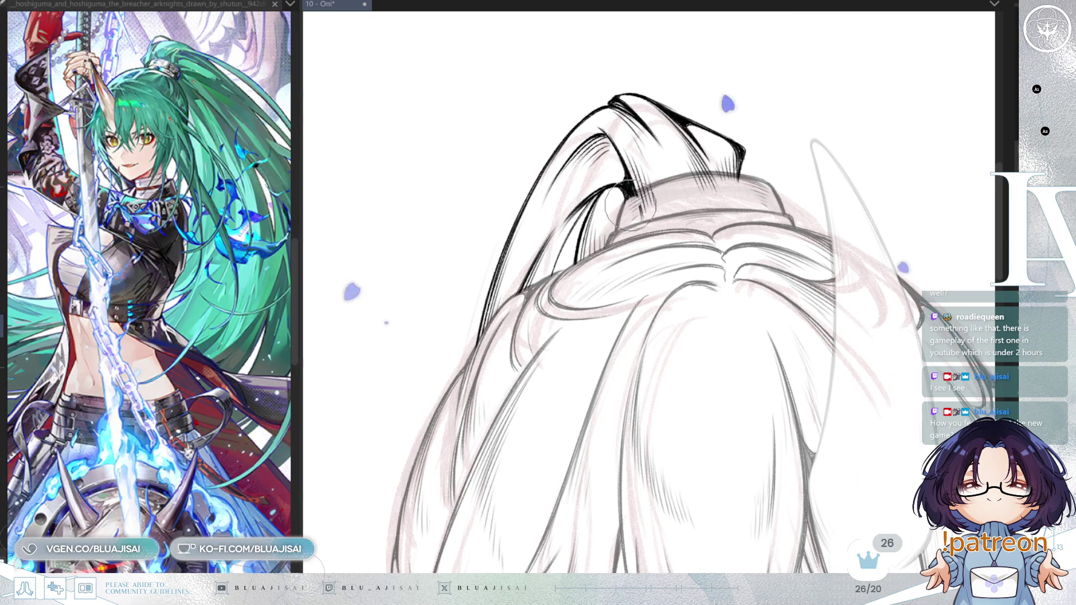
pyautogui.moveTo(633, 202)
pyautogui.mouseDown()
pyautogui.moveTo(684, 179)
pyautogui.moveTo(610, 185)
pyautogui.mouseUp()
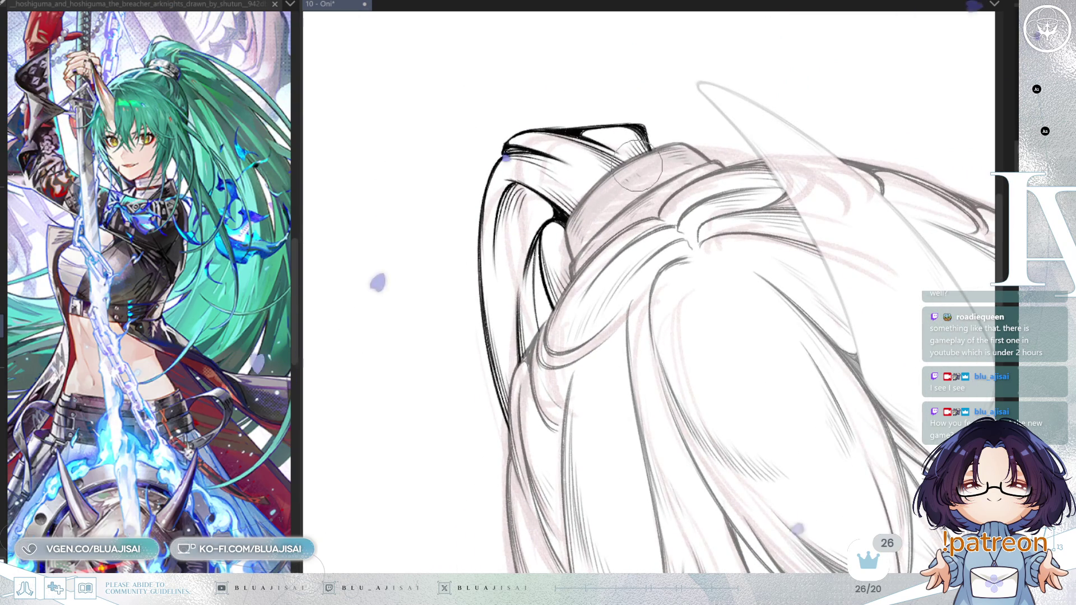
pyautogui.moveTo(673, 158)
pyautogui.mouseDown()
pyautogui.moveTo(594, 349)
pyautogui.moveTo(595, 251)
pyautogui.mouseUp()
pyautogui.press('h')
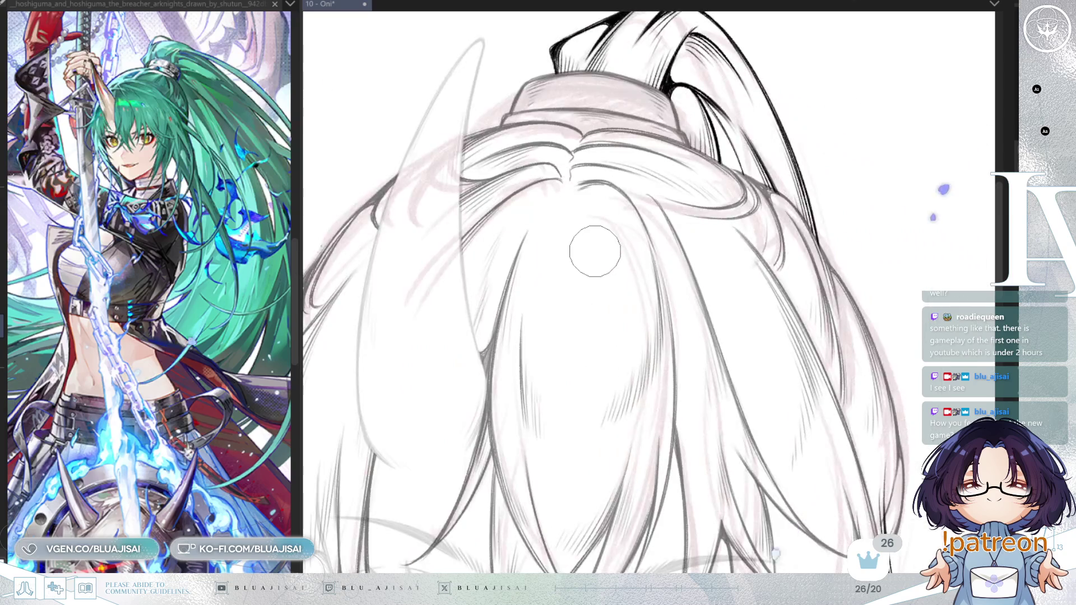
pyautogui.moveTo(598, 267); pyautogui.dragTo(643, 192)
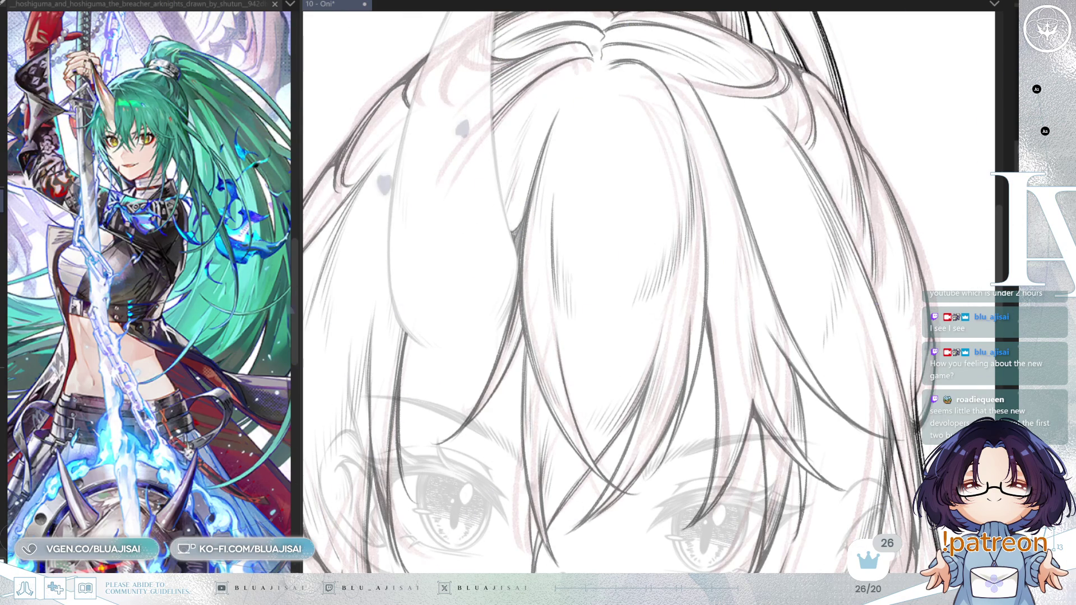
pyautogui.moveTo(843, 136)
pyautogui.mouseDown()
pyautogui.moveTo(814, 304)
pyautogui.moveTo(870, 228)
pyautogui.moveTo(775, 288)
pyautogui.mouseUp()
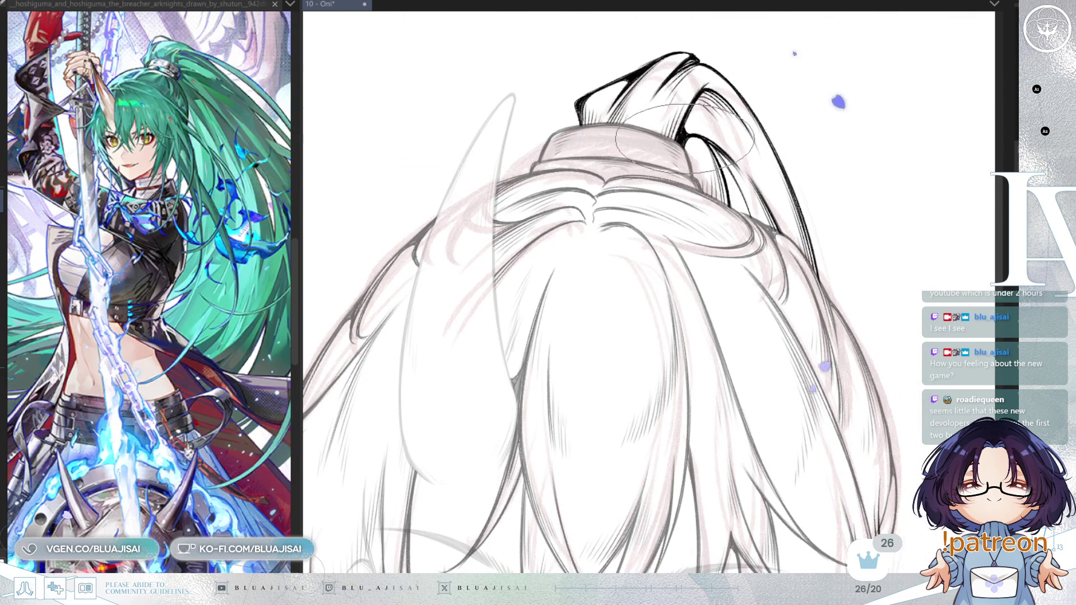
pyautogui.scroll(-1, 681, 204)
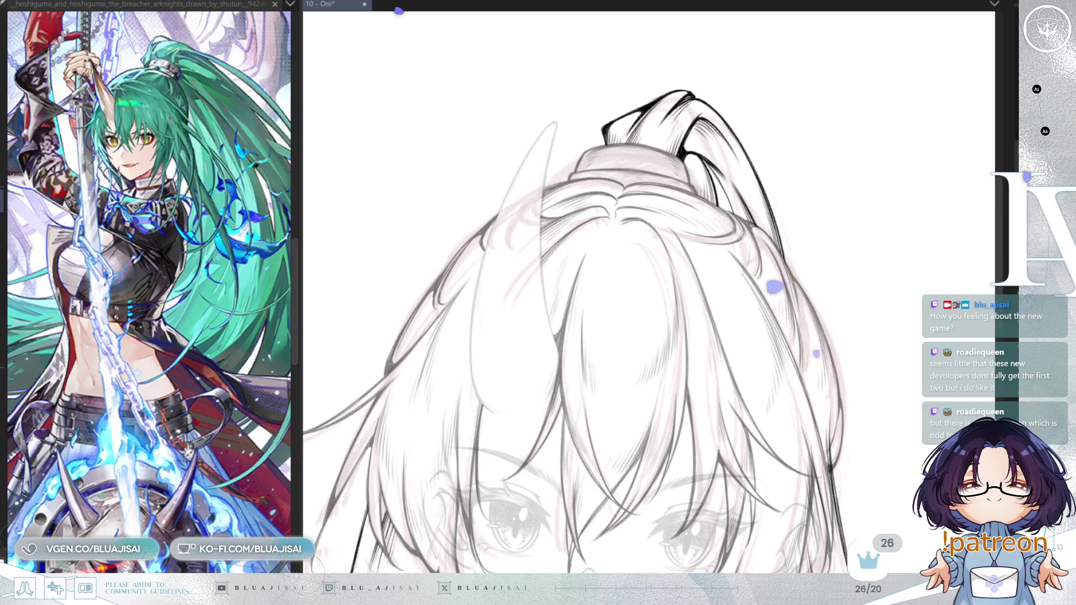
pyautogui.moveTo(711, 377); pyautogui.dragTo(775, 167)
pyautogui.scroll(-3, 775, 167)
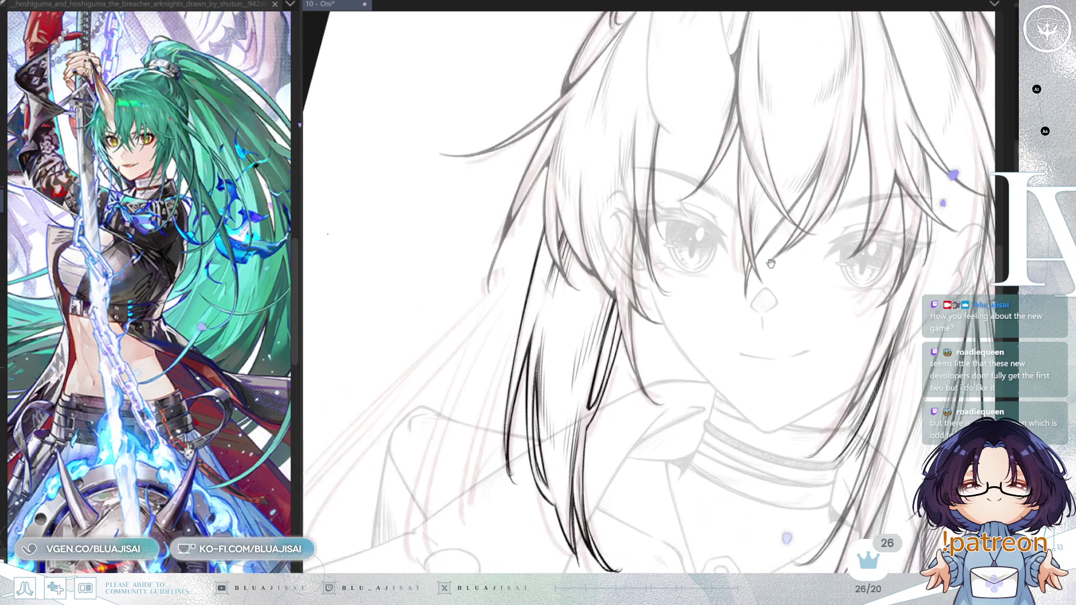
pyautogui.scroll(3, 769, 242)
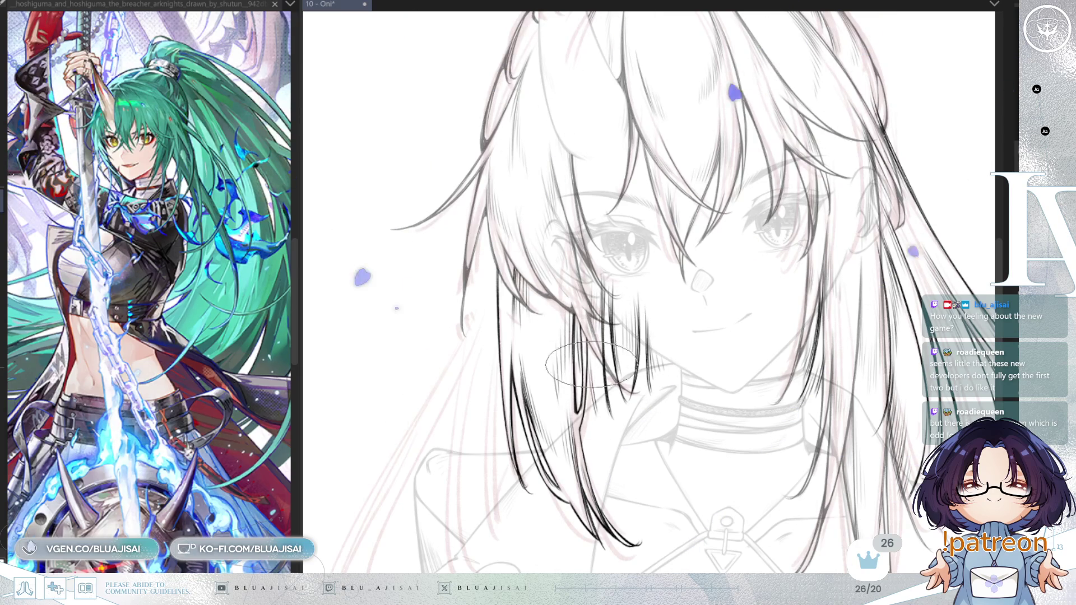
# Mirror the view twice to check the face, then save the Oni drawing with Ctrl+S
pyautogui.scroll(1, 857, 216)
pyautogui.press('h')
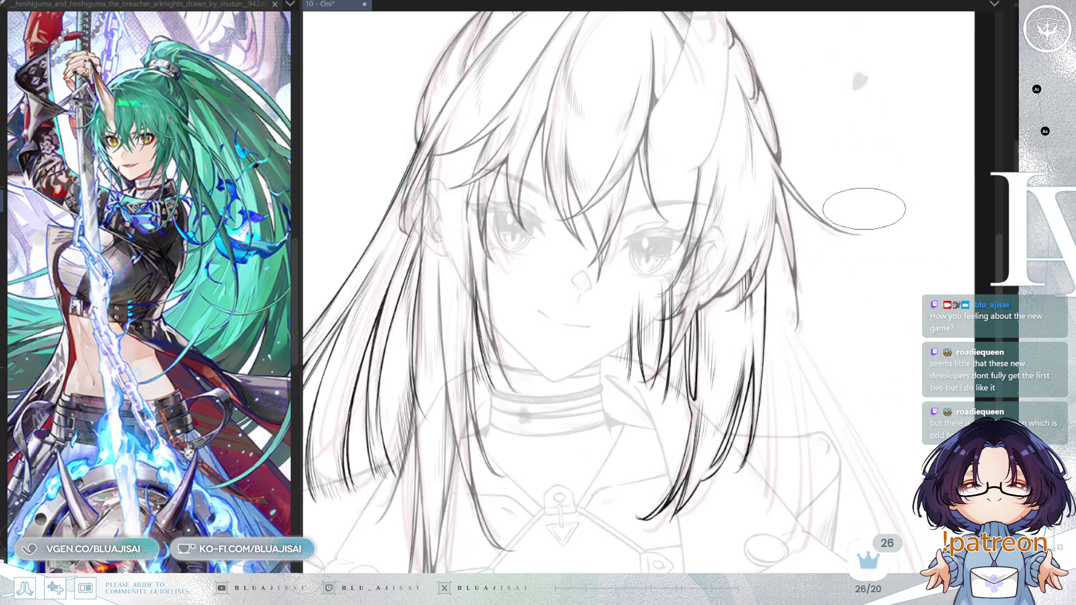
pyautogui.press('h')
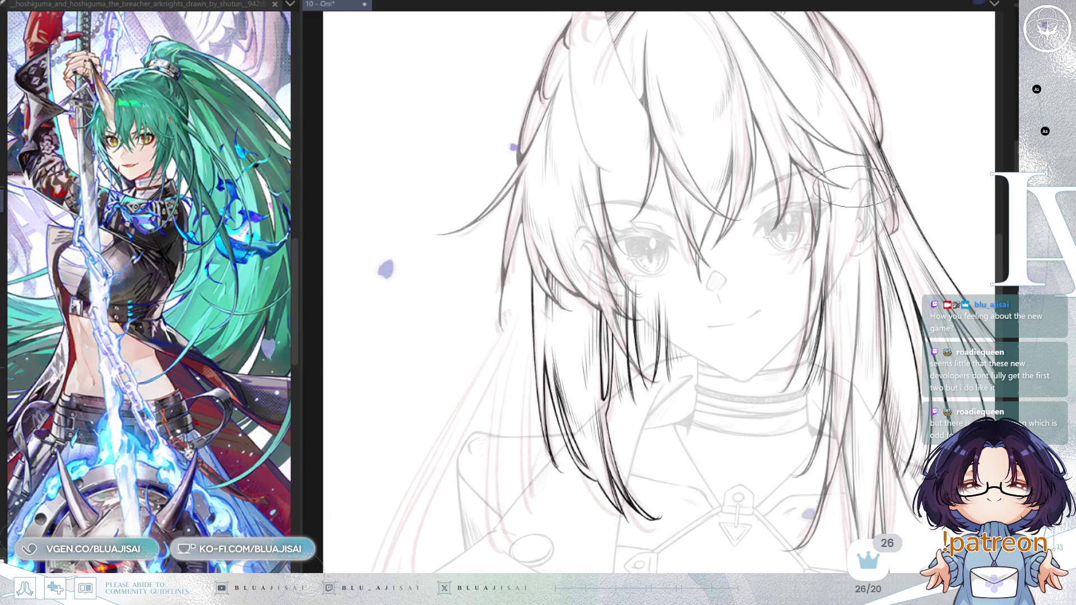
pyautogui.hotkey('ctrl', 's')
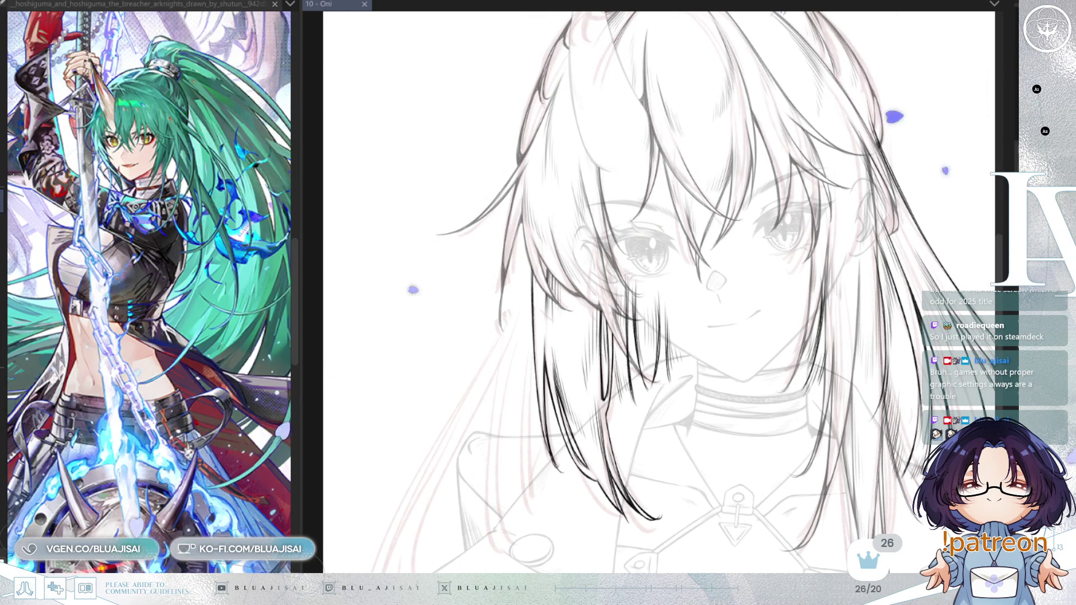
pyautogui.moveTo(534, 244)
pyautogui.mouseDown()
pyautogui.moveTo(635, 157)
pyautogui.moveTo(597, 303)
pyautogui.mouseUp()
# Ink three long curved hair strands down the left side, redrawing two after undoing them
pyautogui.moveTo(639, 149); pyautogui.dragTo(488, 440)
pyautogui.hotkey('ctrl', 'z')
pyautogui.moveTo(638, 126); pyautogui.dragTo(516, 485)
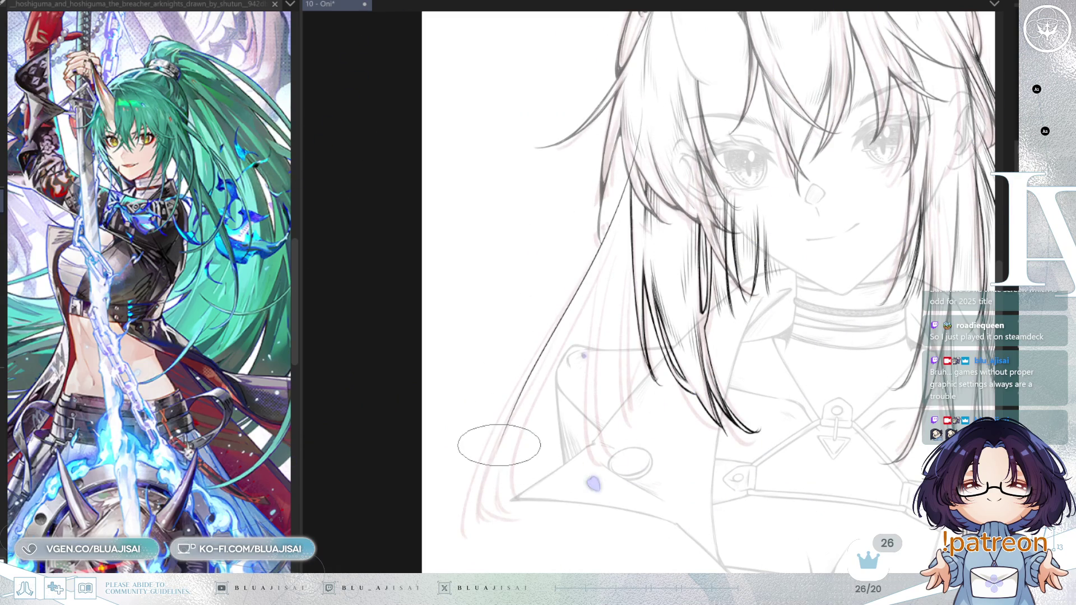
pyautogui.moveTo(613, 163); pyautogui.dragTo(518, 482)
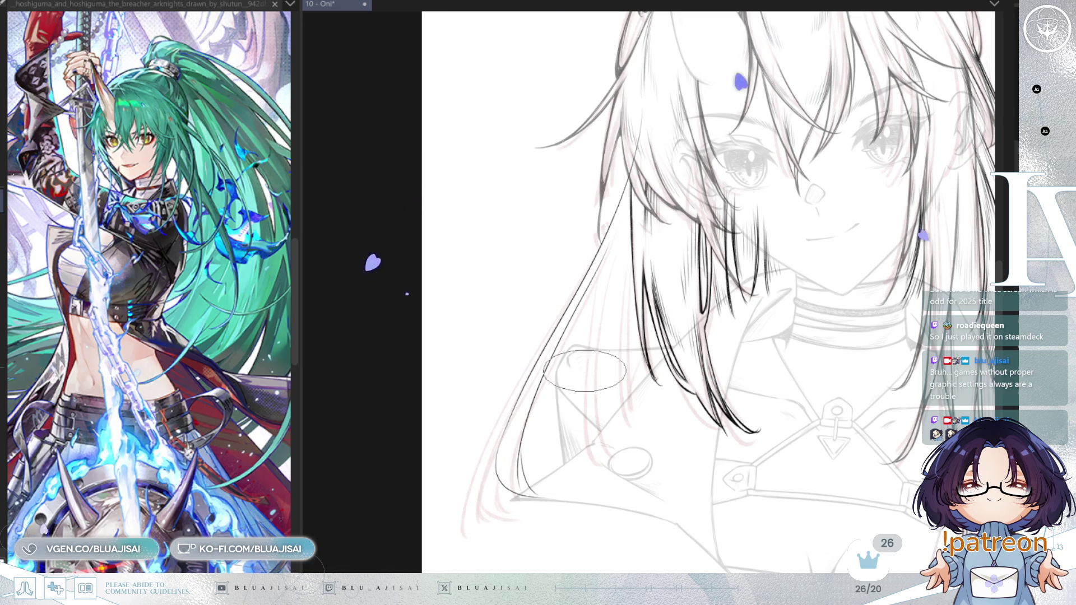
pyautogui.moveTo(598, 249); pyautogui.dragTo(590, 428)
pyautogui.hotkey('ctrl', 'z')
pyautogui.moveTo(616, 207); pyautogui.dragTo(599, 476)
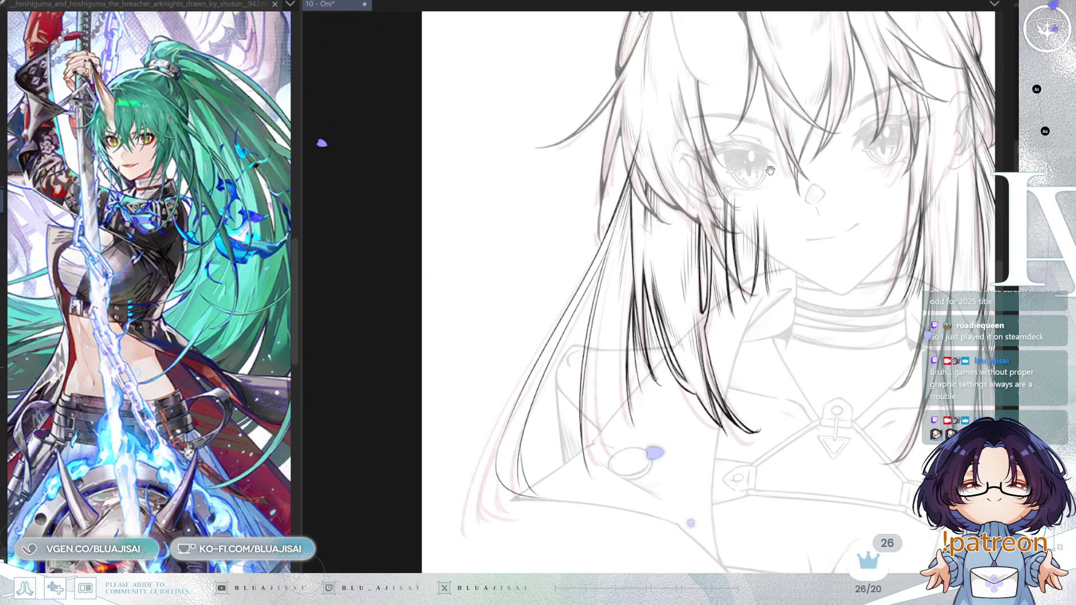
# Pan and zoom along the lower hair strands, then back to the face
pyautogui.moveTo(771, 160); pyautogui.dragTo(770, 171)
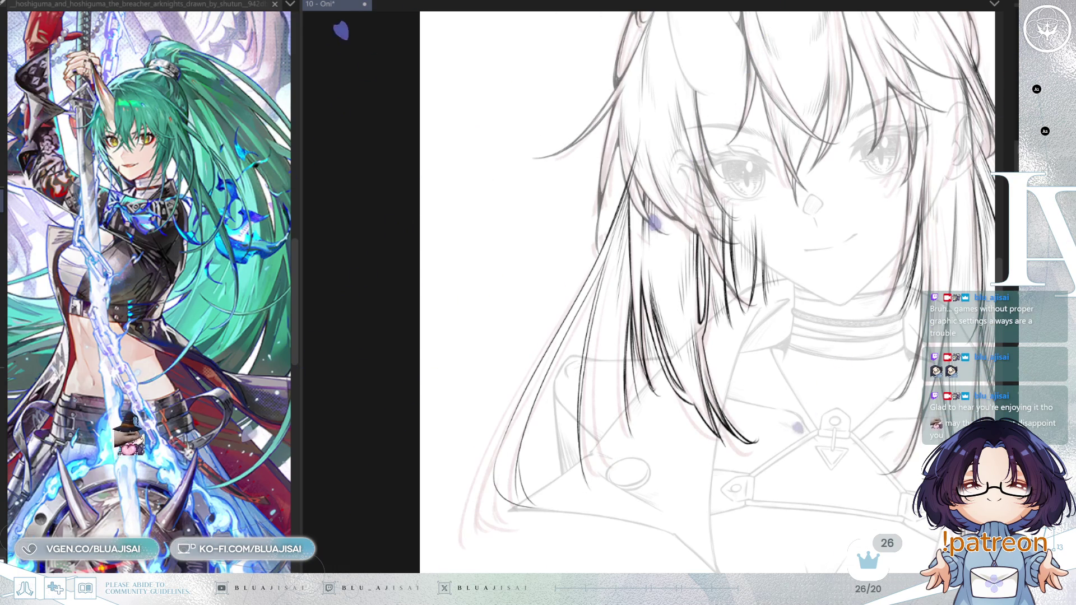
pyautogui.scroll(3, 620, 228)
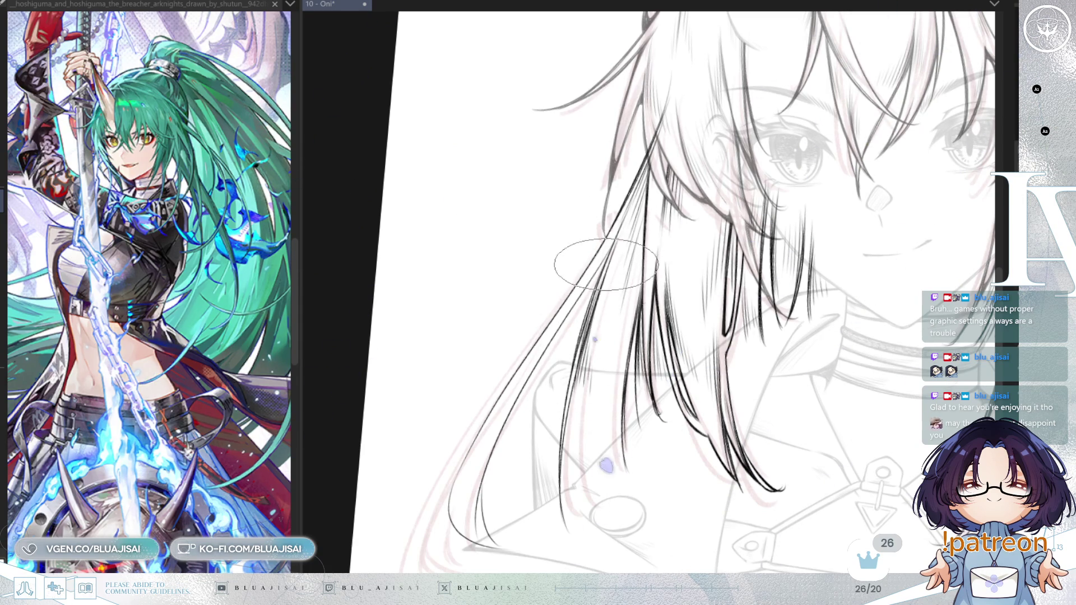
pyautogui.moveTo(603, 348); pyautogui.dragTo(616, 304)
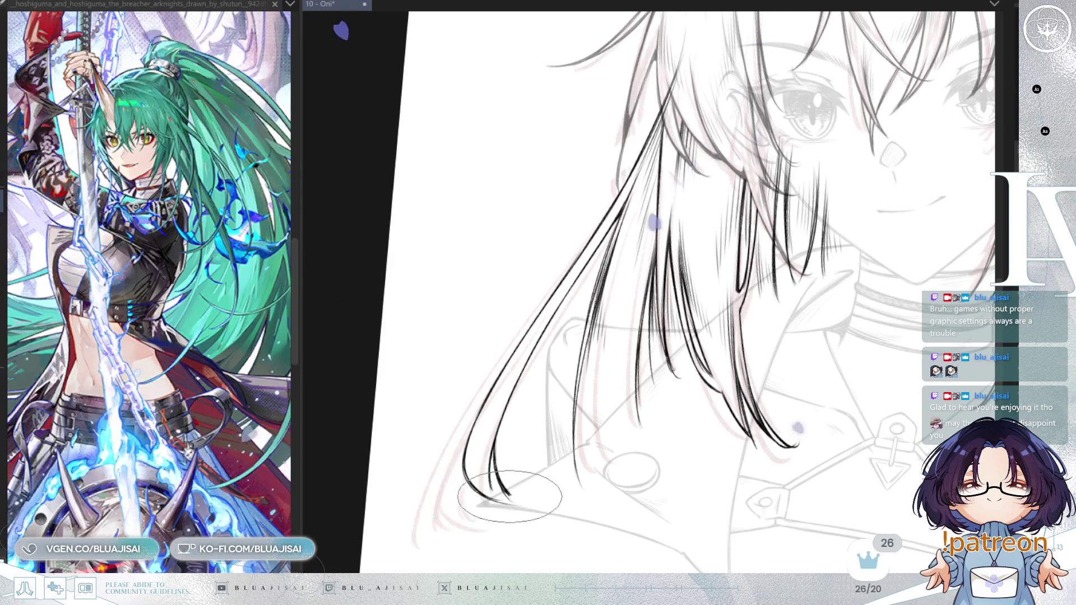
pyautogui.scroll(2, 504, 490)
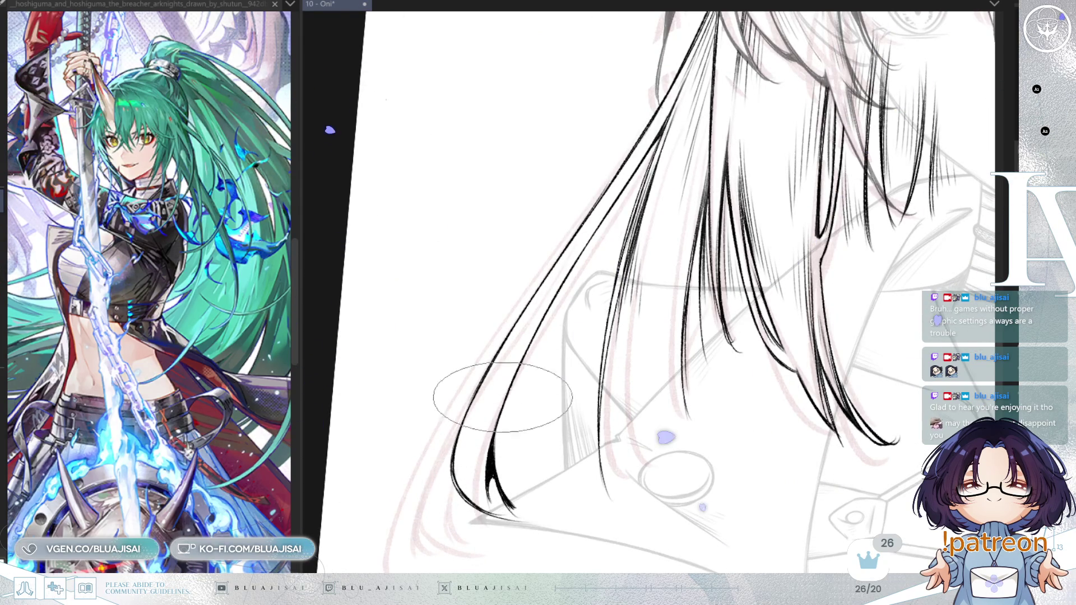
pyautogui.scroll(-1, 632, 351)
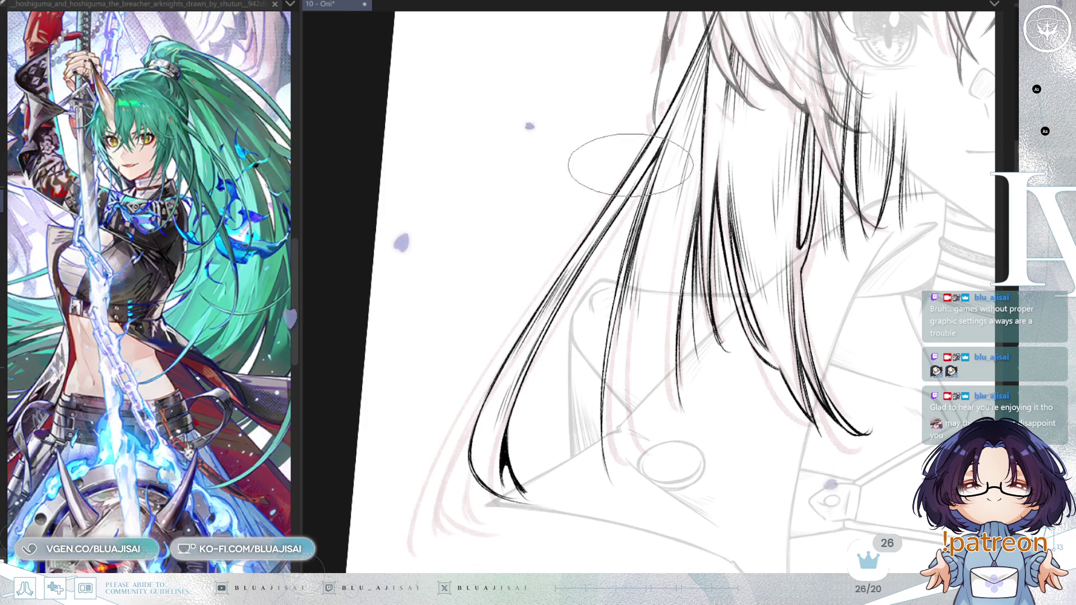
pyautogui.moveTo(645, 154); pyautogui.dragTo(556, 370)
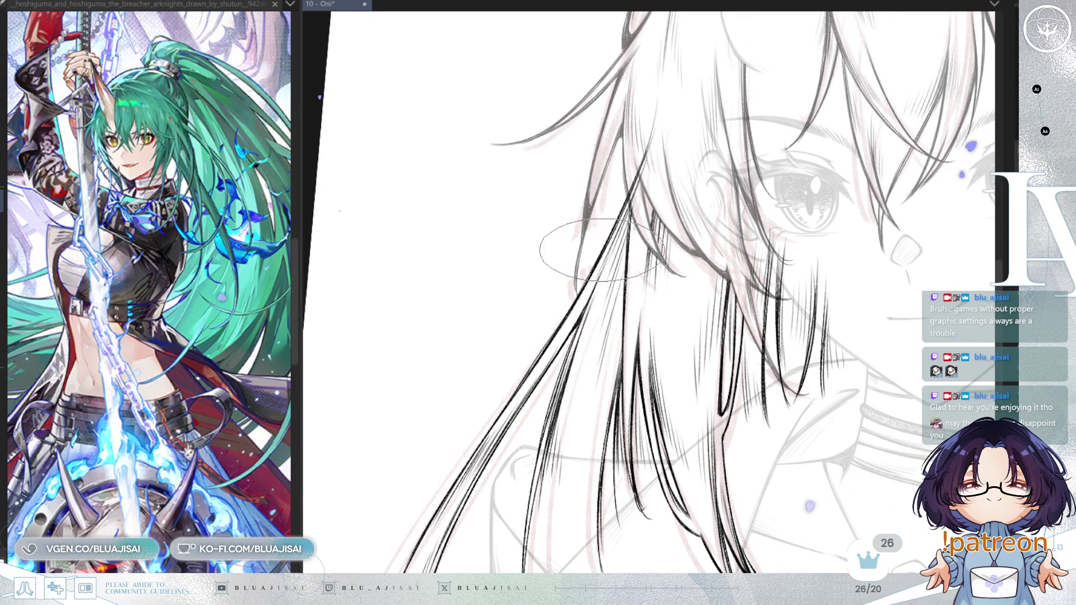
pyautogui.moveTo(761, 160)
pyautogui.mouseDown()
pyautogui.moveTo(701, 180)
pyautogui.moveTo(677, 143)
pyautogui.moveTo(695, 200)
pyautogui.mouseUp()
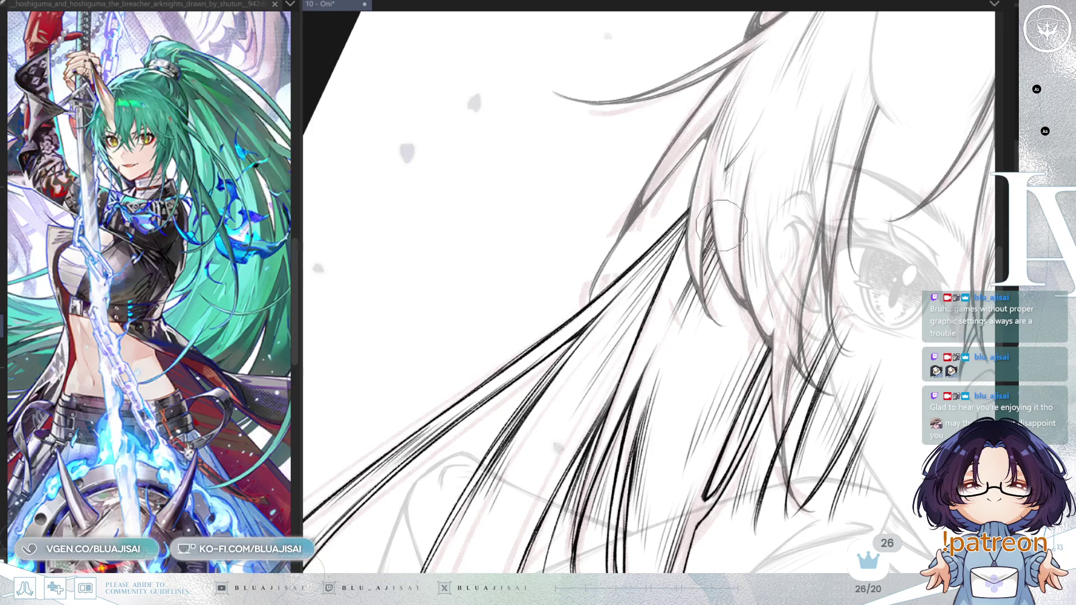
pyautogui.moveTo(806, 150)
pyautogui.mouseDown()
pyautogui.moveTo(743, 130)
pyautogui.moveTo(739, 204)
pyautogui.moveTo(684, 308)
pyautogui.mouseUp()
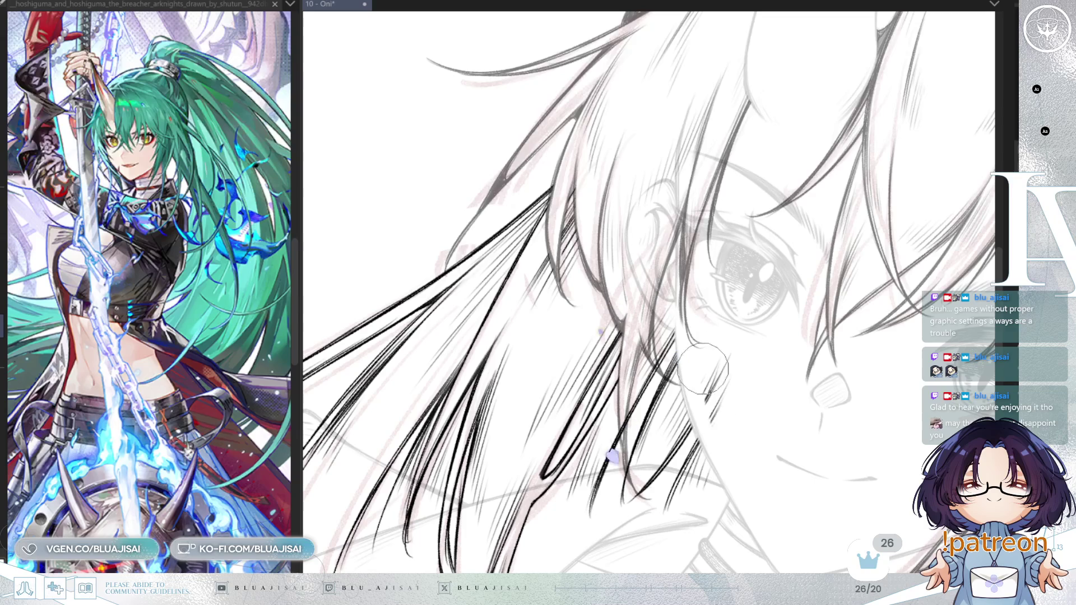
pyautogui.moveTo(736, 389)
pyautogui.mouseDown()
pyautogui.moveTo(609, 355)
pyautogui.moveTo(601, 293)
pyautogui.moveTo(635, 226)
pyautogui.mouseUp()
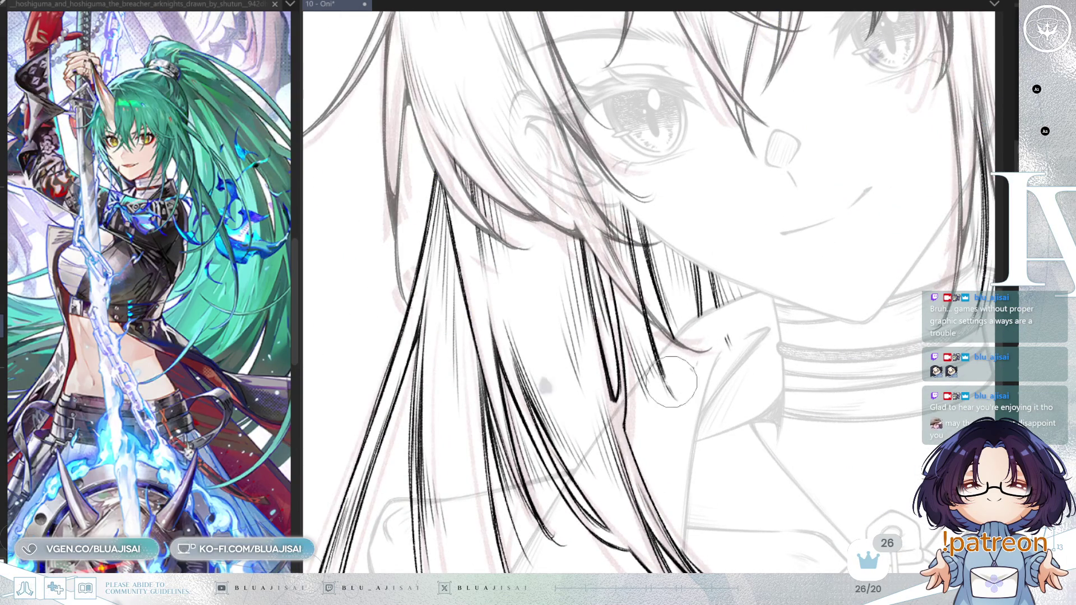
pyautogui.moveTo(695, 379); pyautogui.dragTo(693, 389)
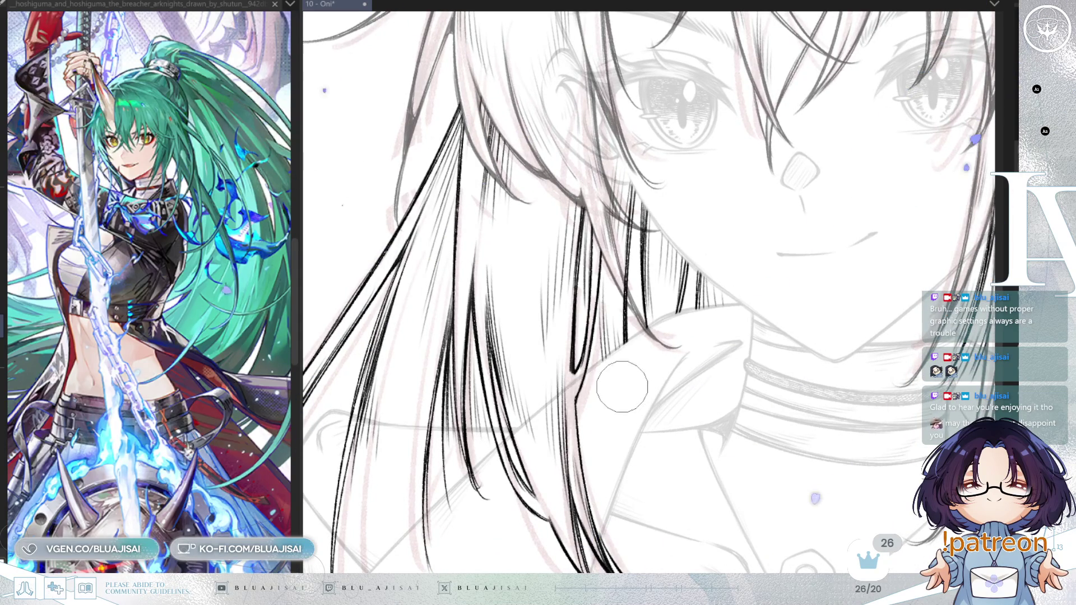
pyautogui.press('^')
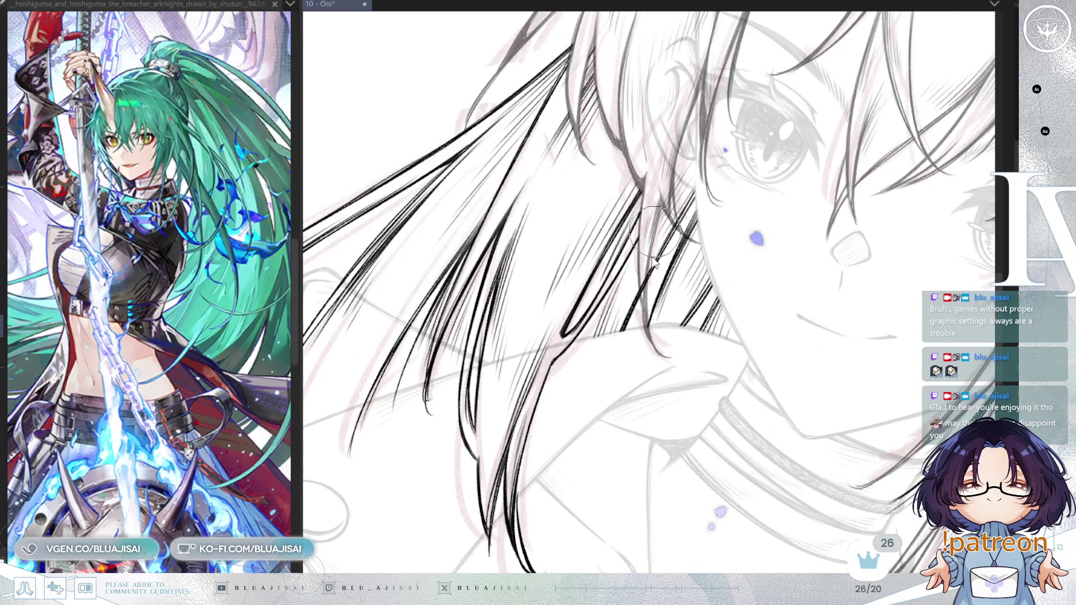
pyautogui.press('^')
pyautogui.press('^')
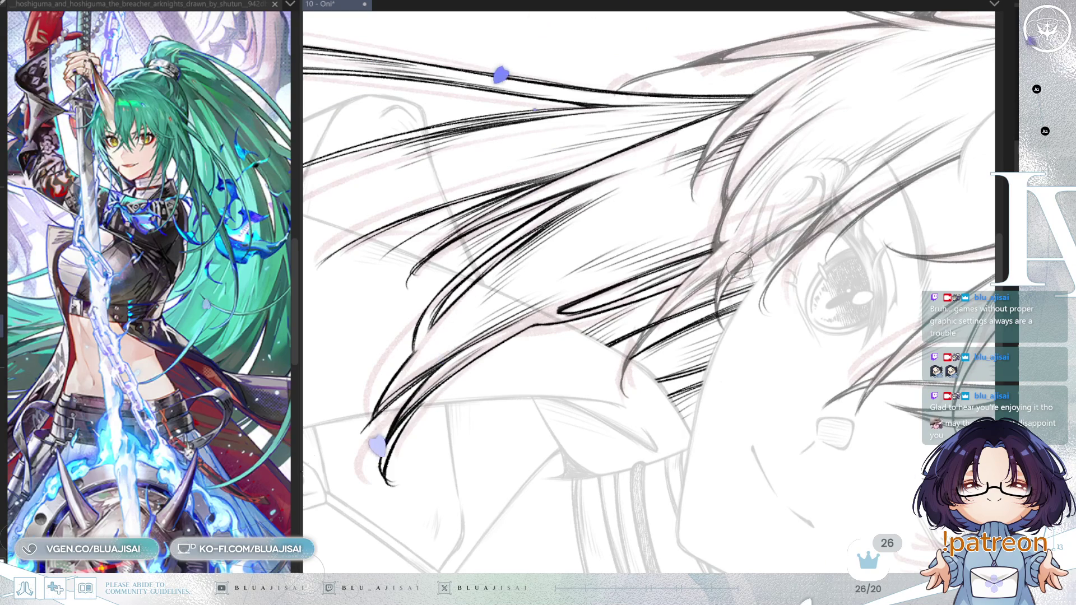
pyautogui.press('-')
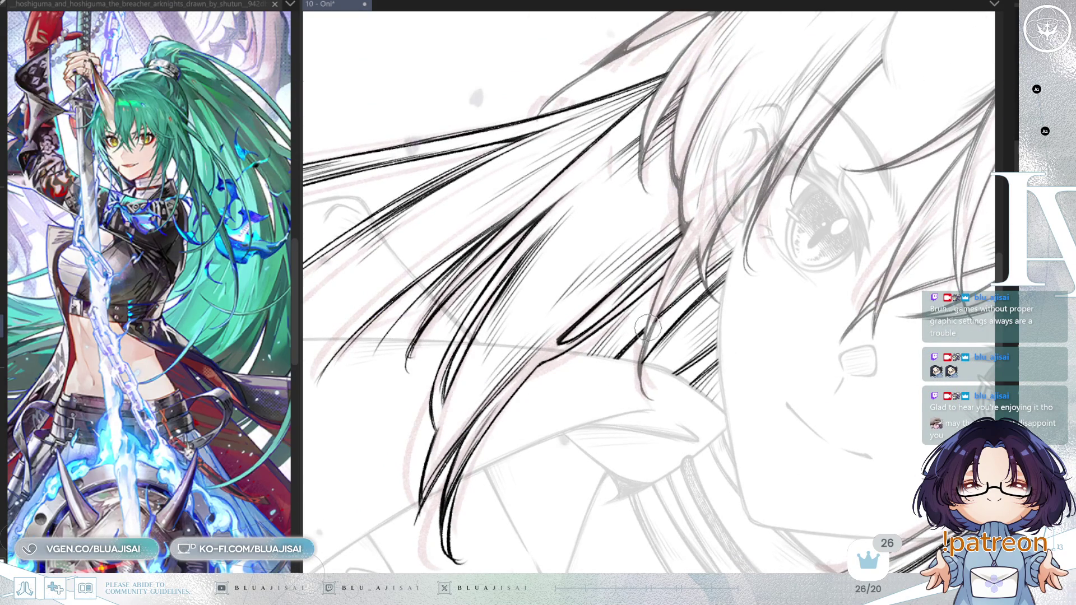
pyautogui.moveTo(715, 252); pyautogui.dragTo(728, 255)
# Rotate the view and erase a stray black hair stroke over the lapel
pyautogui.scroll(-5, 790, 212)
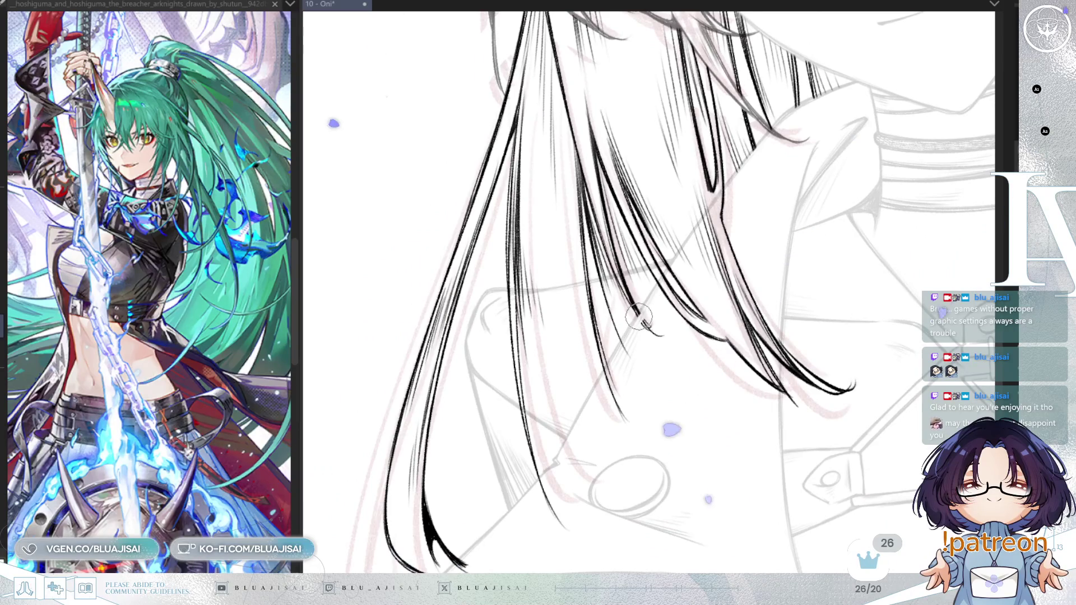
pyautogui.press('-')
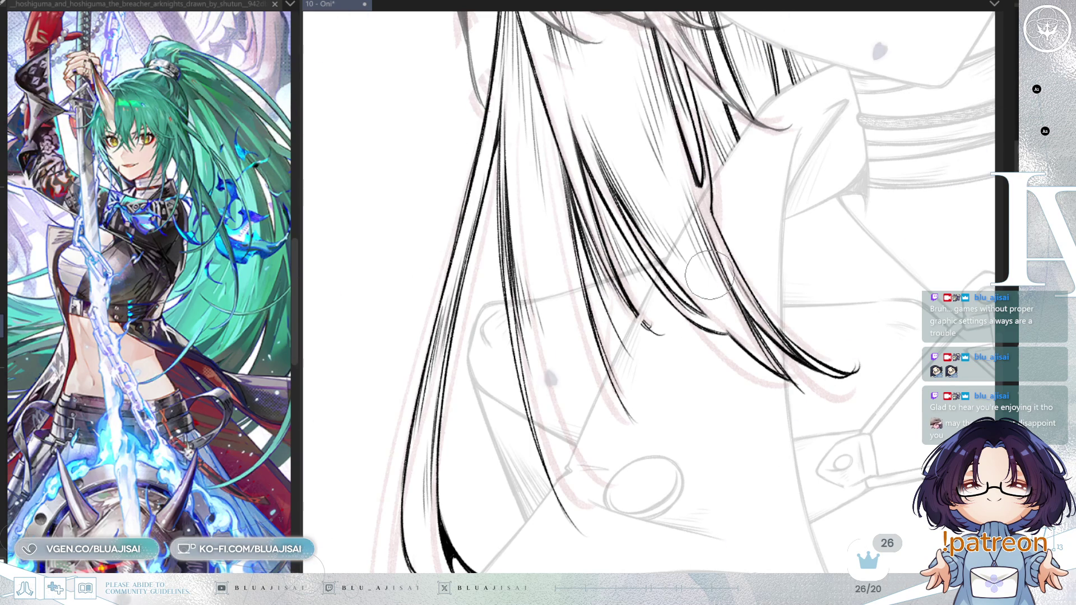
pyautogui.press('^')
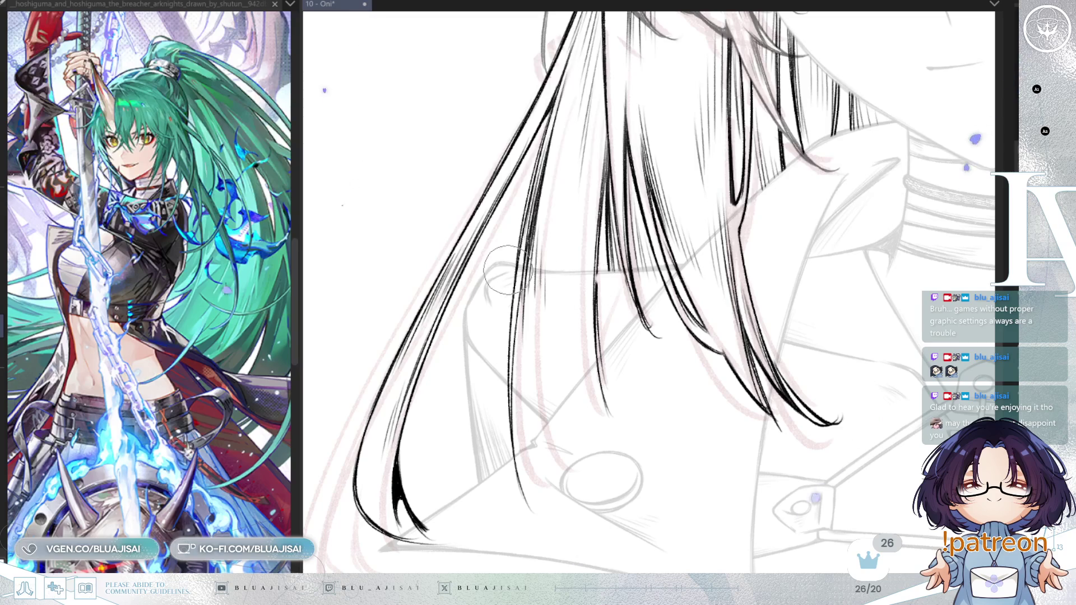
pyautogui.moveTo(600, 279)
pyautogui.mouseDown()
pyautogui.moveTo(602, 401)
pyautogui.moveTo(573, 386)
pyautogui.mouseUp()
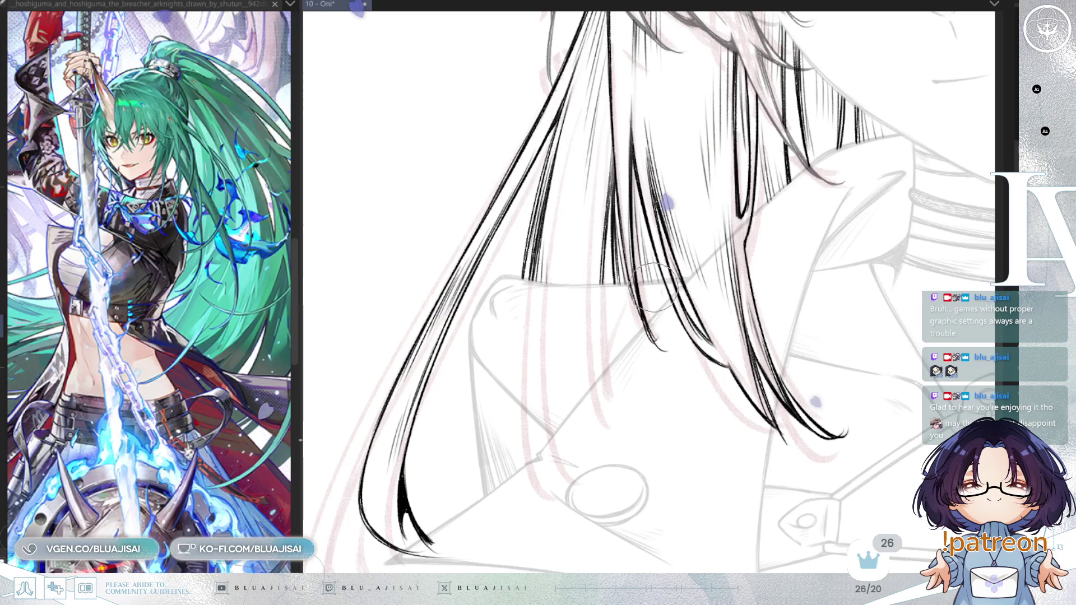
# Undo the small hatching ticks at the lower hair tip and lightly erase its hatching
pyautogui.moveTo(897, 216); pyautogui.dragTo(796, 303)
pyautogui.moveTo(521, 471); pyautogui.dragTo(754, 292)
pyautogui.scroll(1, 755, 291)
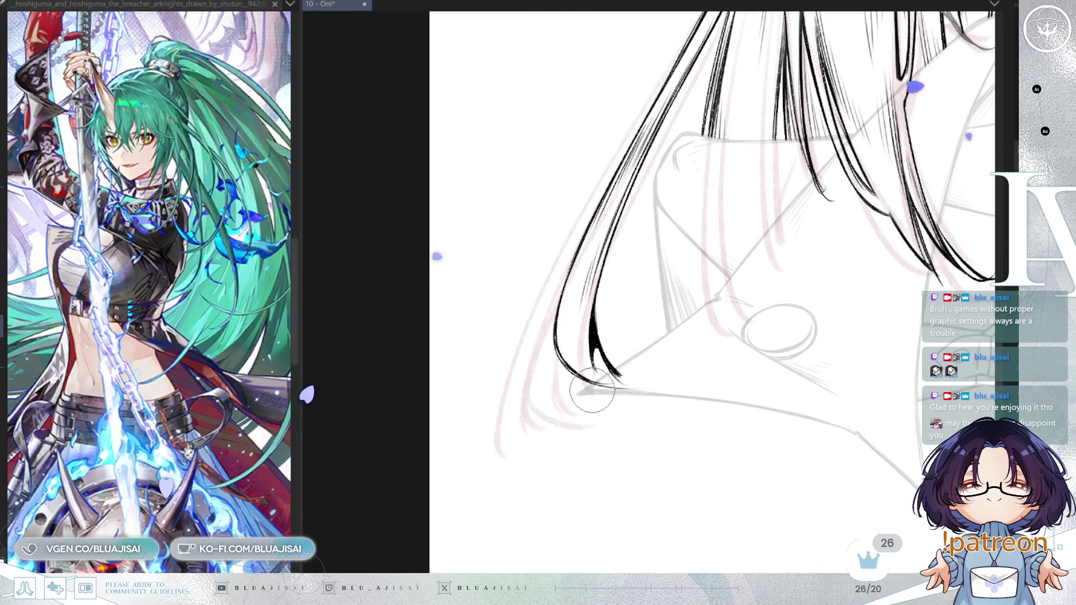
pyautogui.scroll(-5, 664, 374)
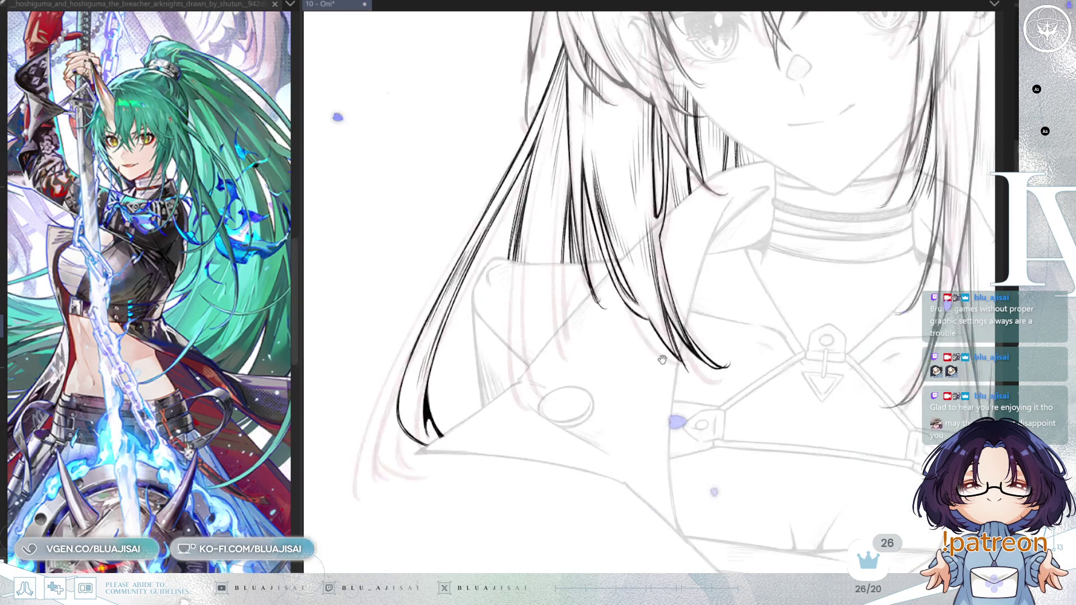
pyautogui.moveTo(841, 274); pyautogui.dragTo(631, 252)
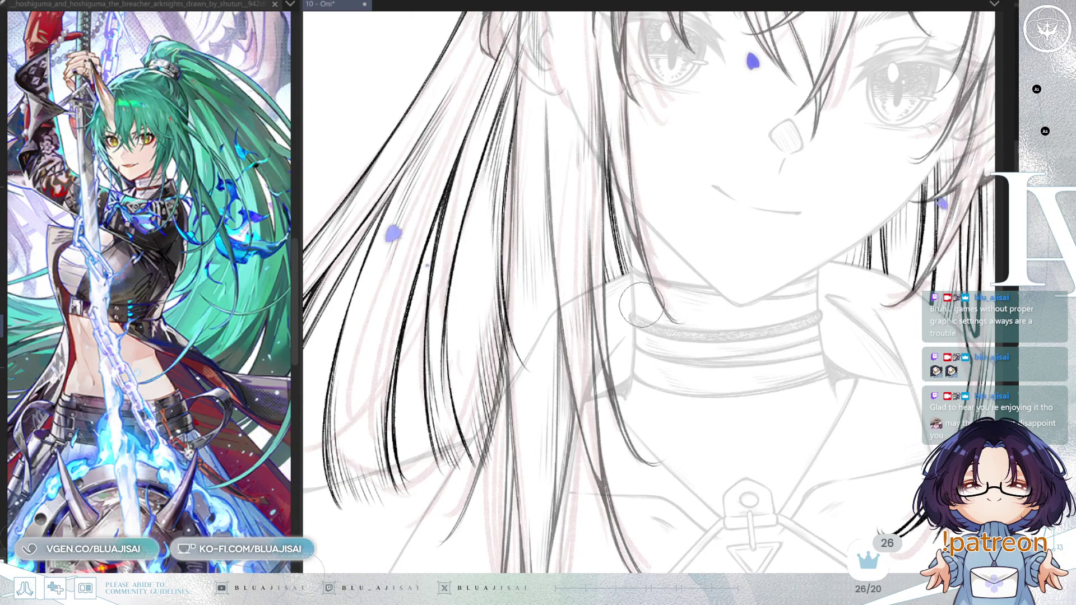
pyautogui.moveTo(633, 250)
pyautogui.mouseDown()
pyautogui.moveTo(675, 275)
pyautogui.moveTo(665, 367)
pyautogui.mouseUp()
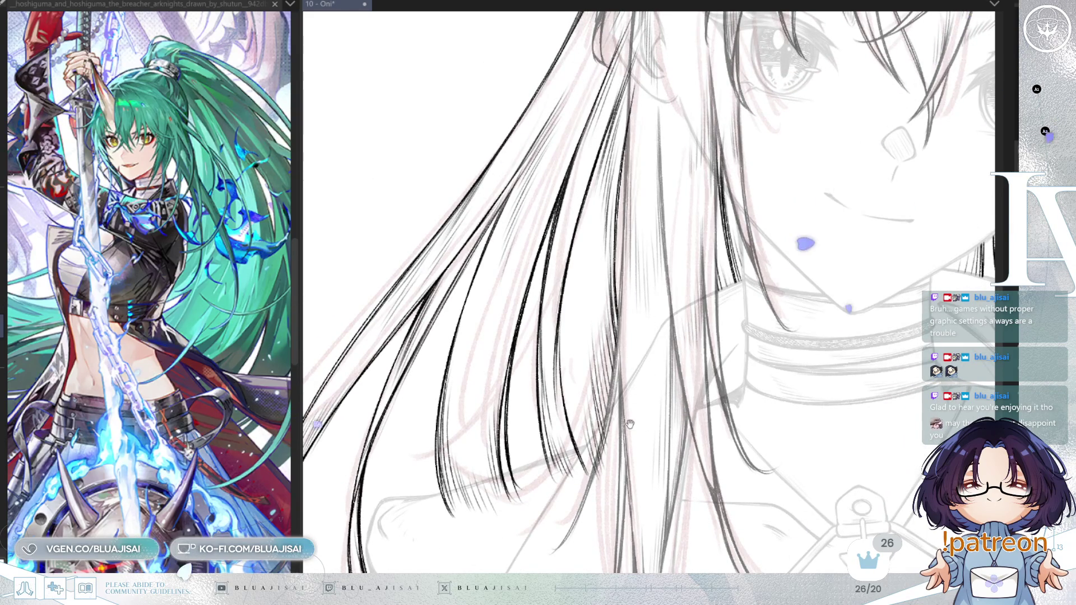
pyautogui.moveTo(633, 391); pyautogui.dragTo(628, 317)
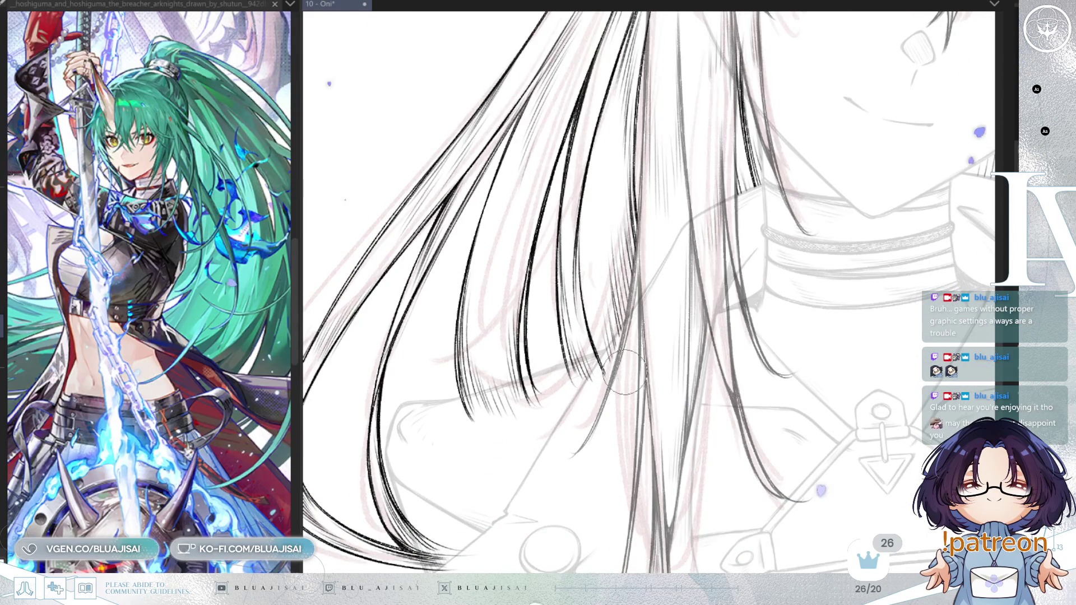
pyautogui.moveTo(595, 375); pyautogui.dragTo(555, 356)
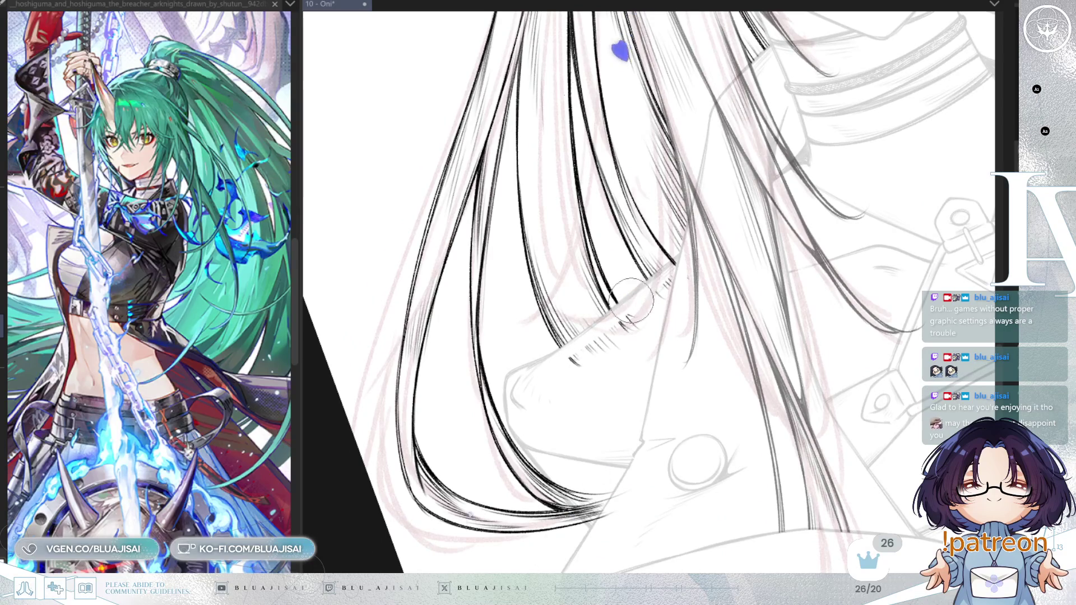
pyautogui.hotkey('ctrl', 'z')
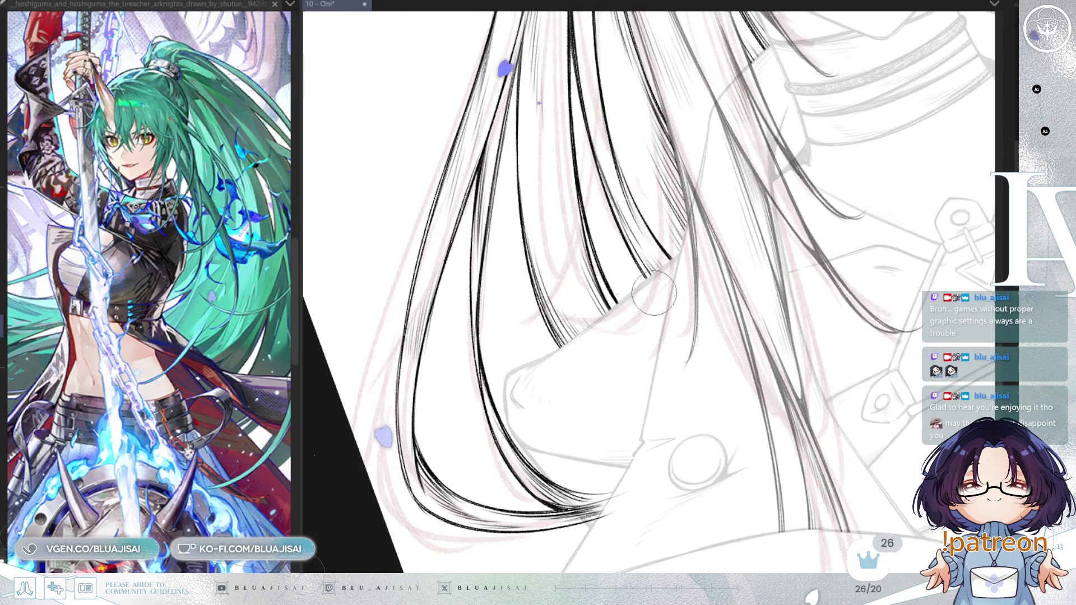
pyautogui.press('^')
pyautogui.press('^')
pyautogui.press('^')
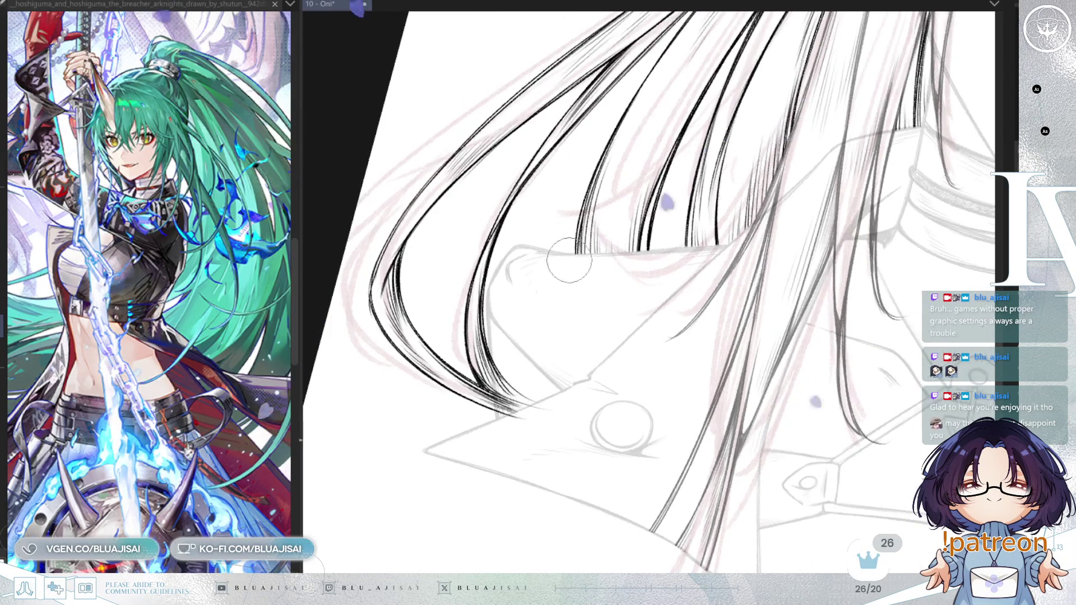
pyautogui.moveTo(501, 335)
pyautogui.mouseDown()
pyautogui.moveTo(504, 403)
pyautogui.moveTo(499, 357)
pyautogui.mouseUp()
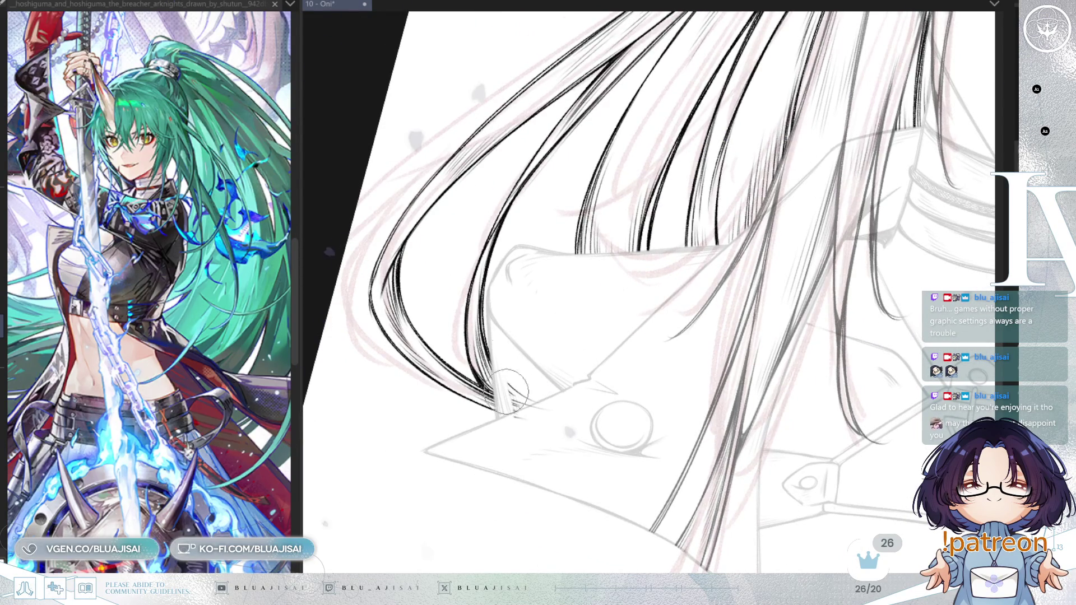
# Bring the face and side hair back into view and straighten the rotation
pyautogui.moveTo(588, 448); pyautogui.dragTo(675, 403)
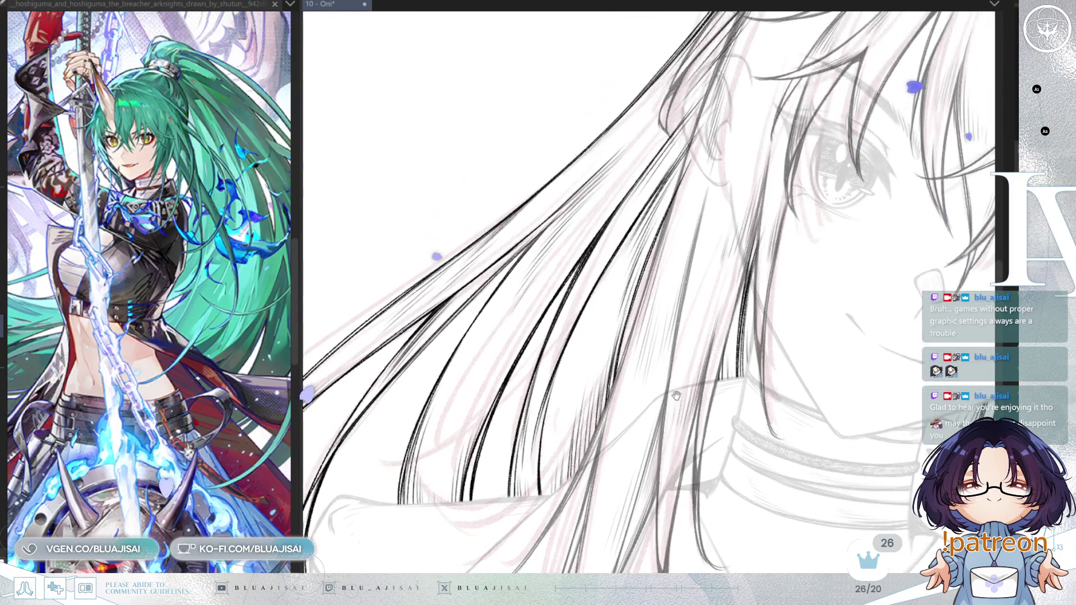
pyautogui.moveTo(711, 185); pyautogui.dragTo(666, 290)
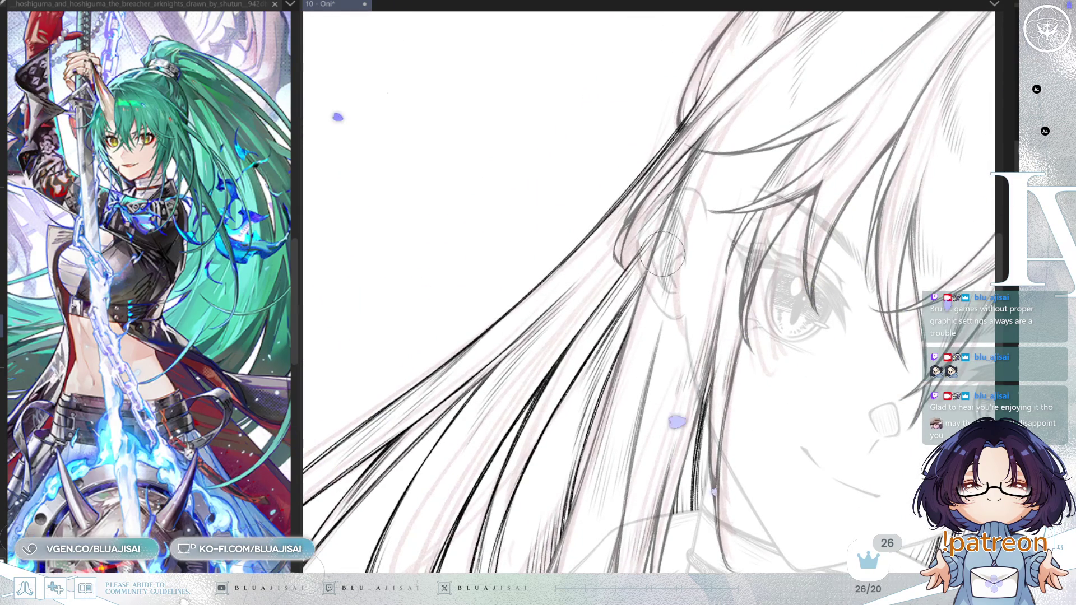
pyautogui.press('-')
pyautogui.press('-')
pyautogui.press('-')
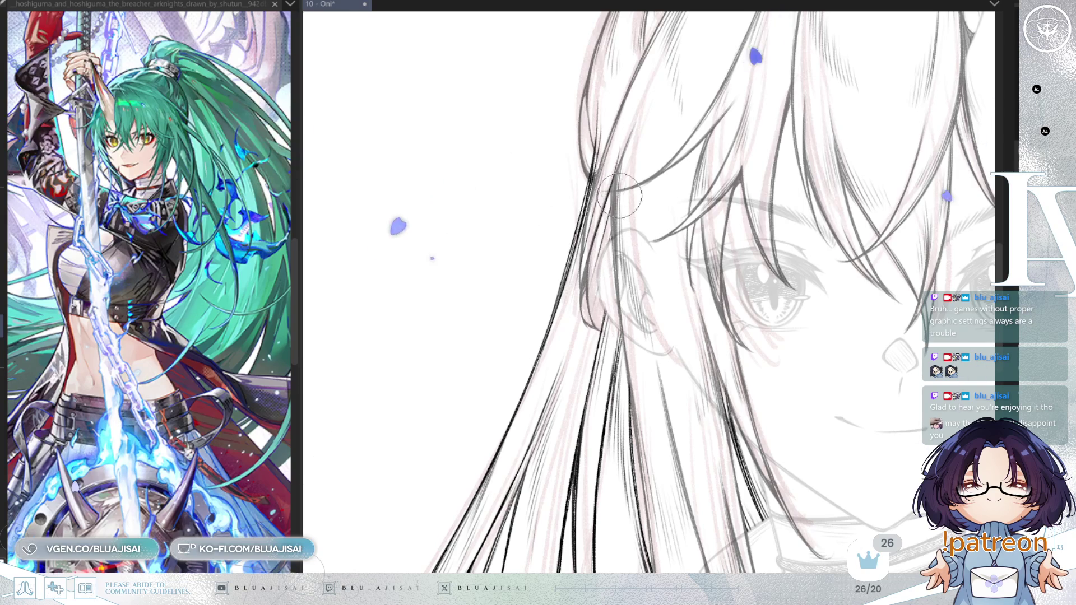
pyautogui.scroll(2, 621, 224)
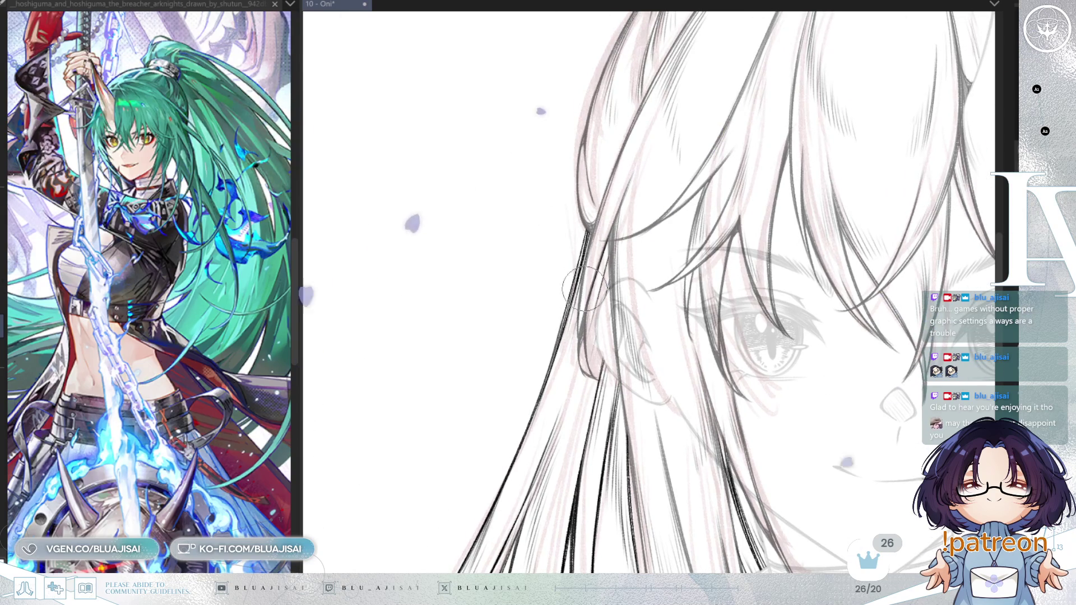
pyautogui.scroll(-3, 701, 280)
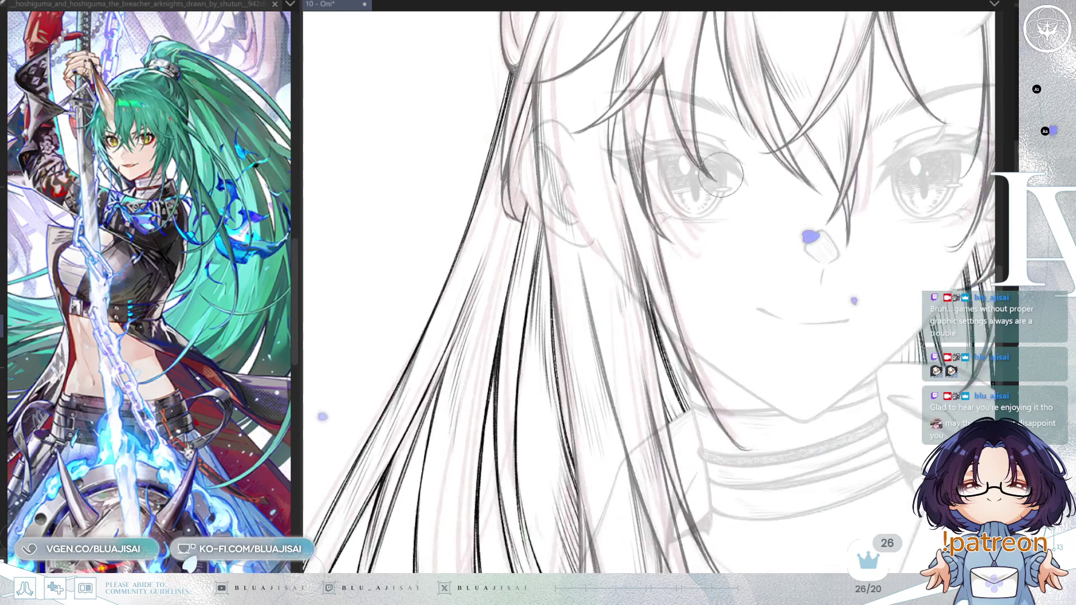
# Erase the ear line, then draw thin strand lines on the left side hair
pyautogui.scroll(-3, 775, 359)
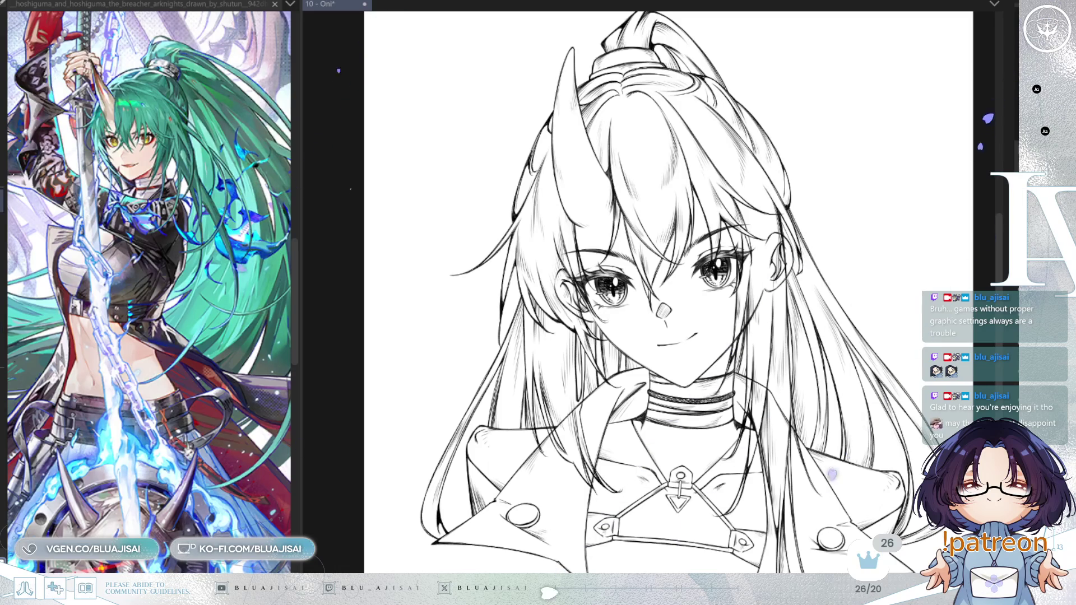
pyautogui.scroll(4, 603, 241)
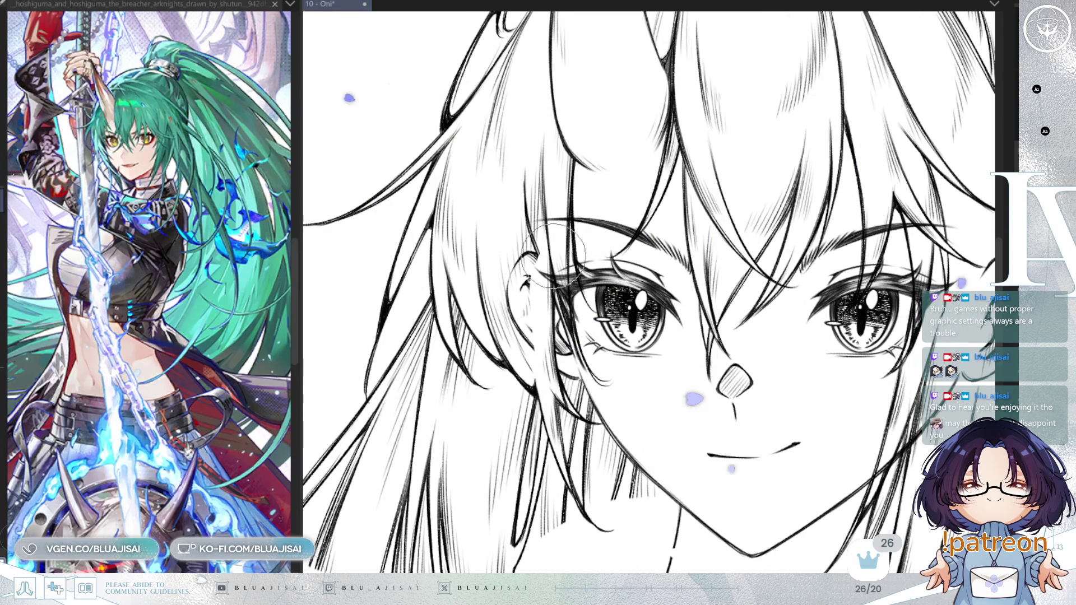
pyautogui.moveTo(545, 274)
pyautogui.mouseDown()
pyautogui.moveTo(527, 168)
pyautogui.moveTo(527, 255)
pyautogui.mouseUp()
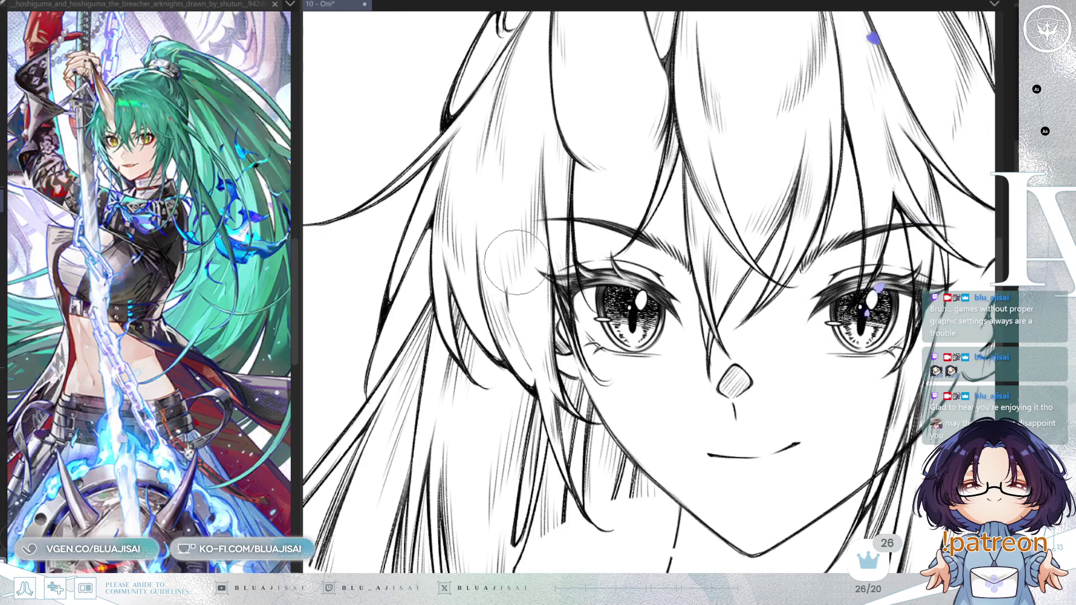
pyautogui.moveTo(597, 247); pyautogui.dragTo(475, 264)
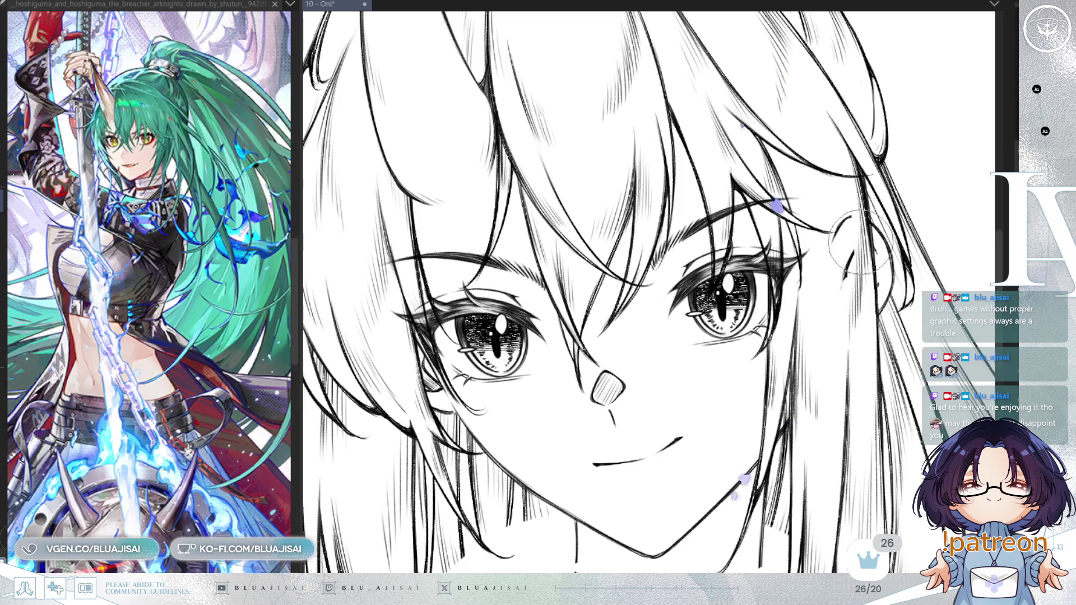
pyautogui.scroll(-4, 838, 279)
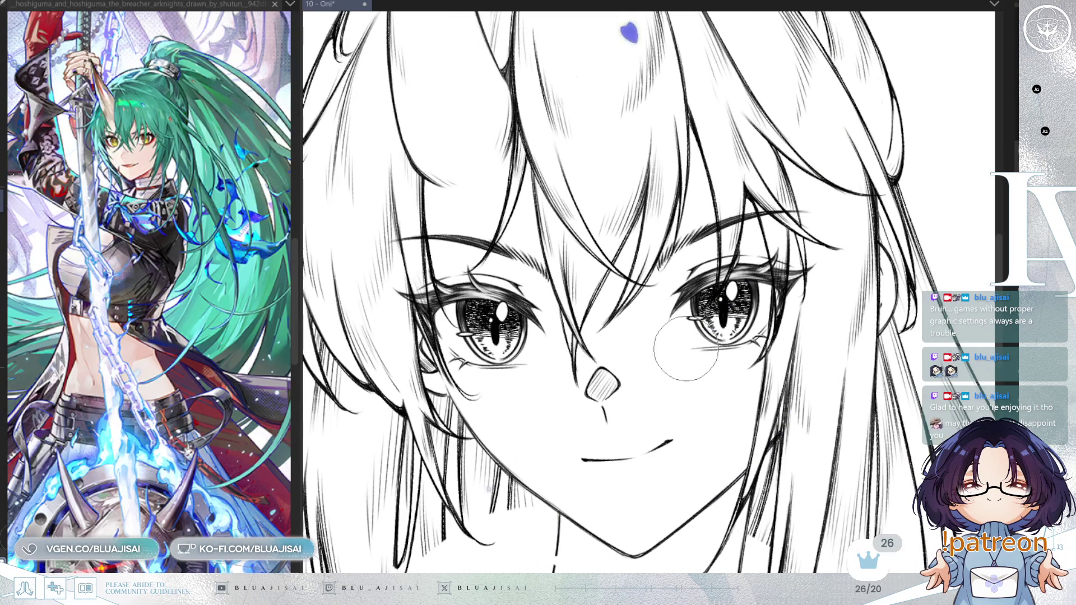
pyautogui.scroll(1, 877, 193)
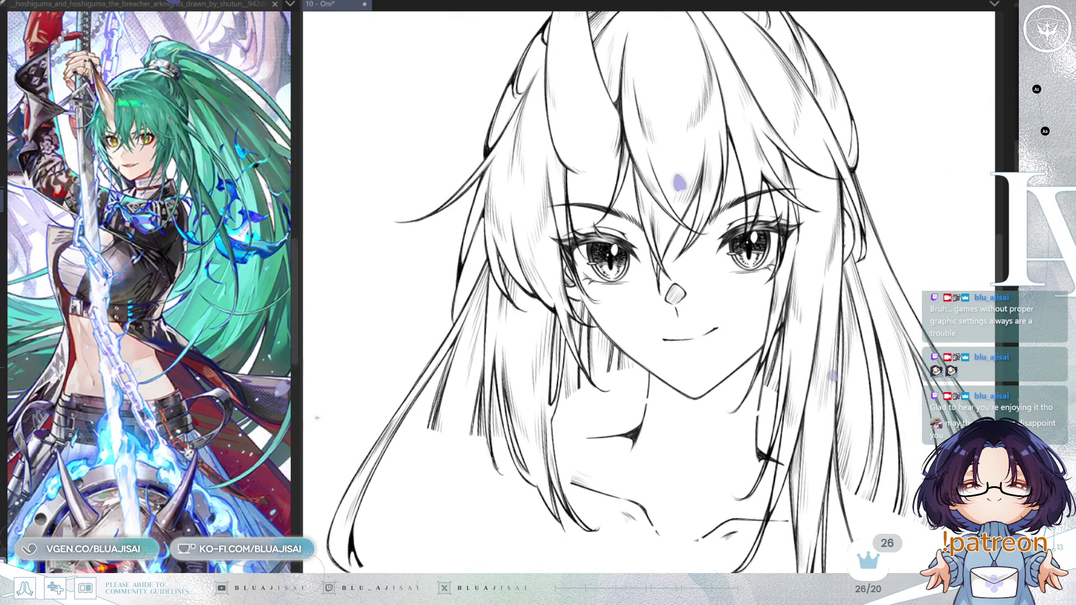
pyautogui.scroll(3, 852, 152)
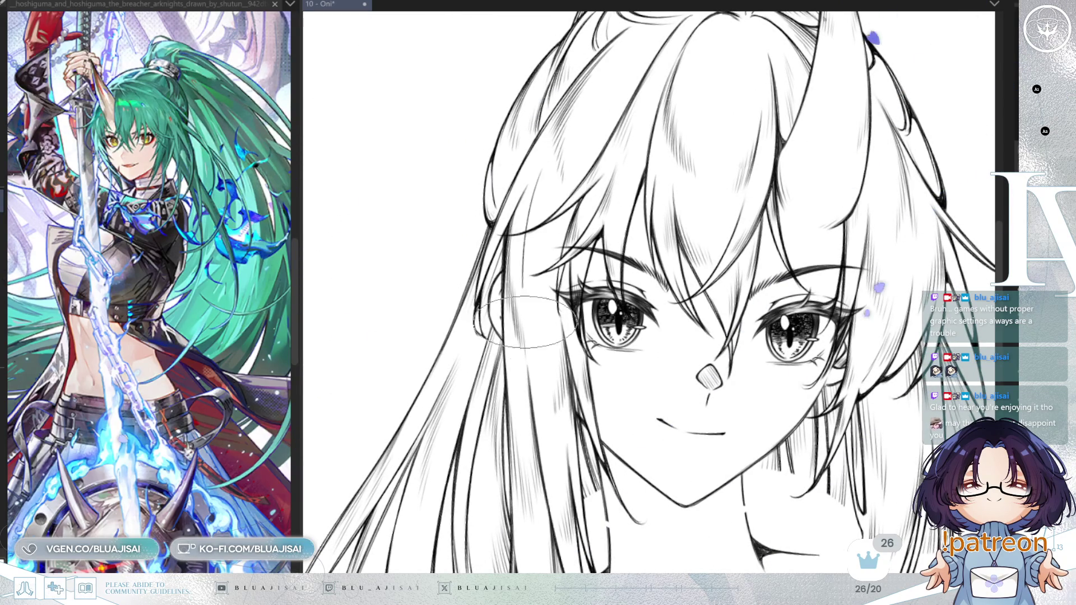
pyautogui.moveTo(538, 179); pyautogui.dragTo(526, 339)
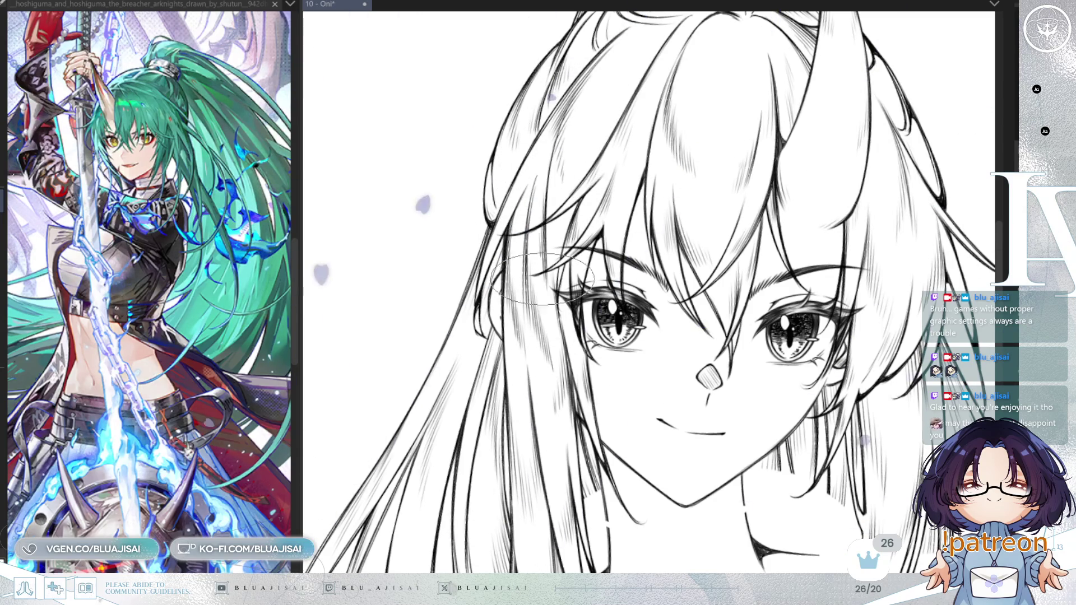
# Zoom and pan around the face and upper hair to review the left-side strands
pyautogui.scroll(2, 563, 121)
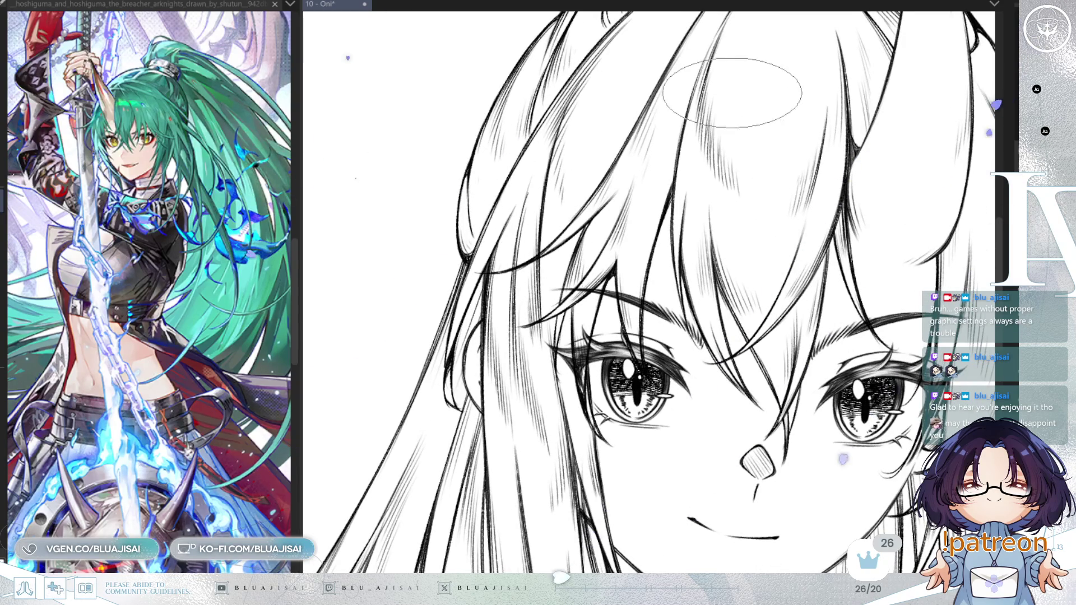
pyautogui.scroll(-3, 745, 101)
pyautogui.scroll(-1, 826, 277)
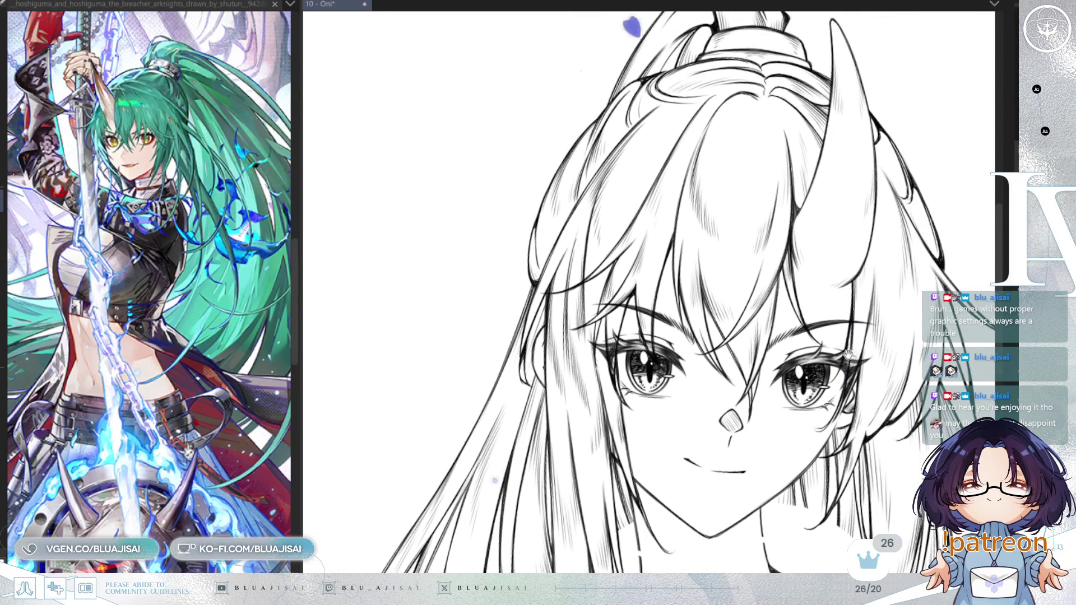
pyautogui.moveTo(847, 353); pyautogui.dragTo(855, 300)
pyautogui.scroll(-3, 855, 280)
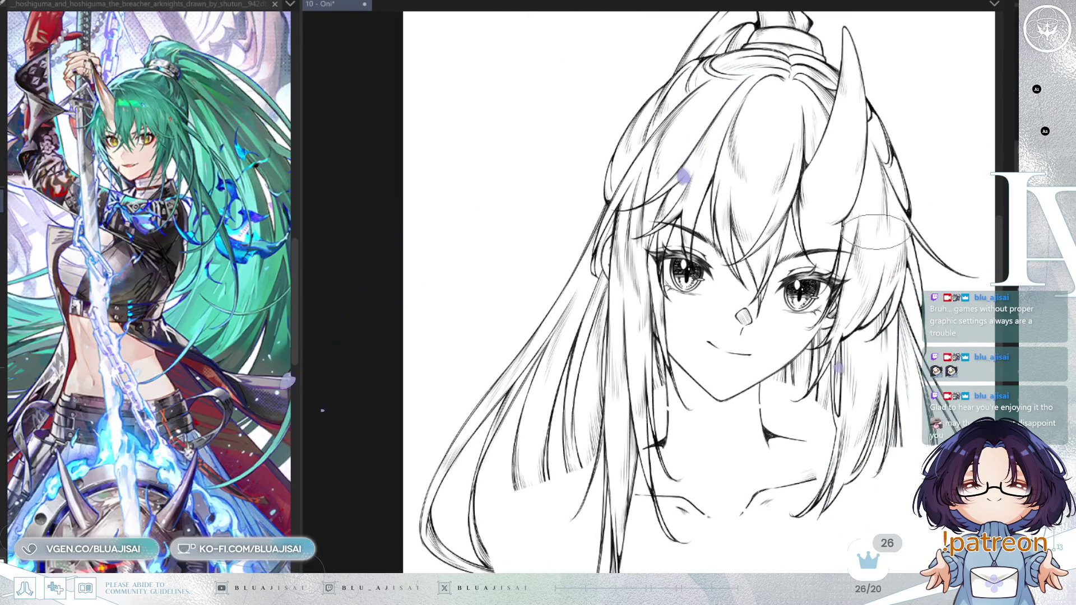
pyautogui.hscroll(3, 877, 231)
pyautogui.scroll(3, 684, 331)
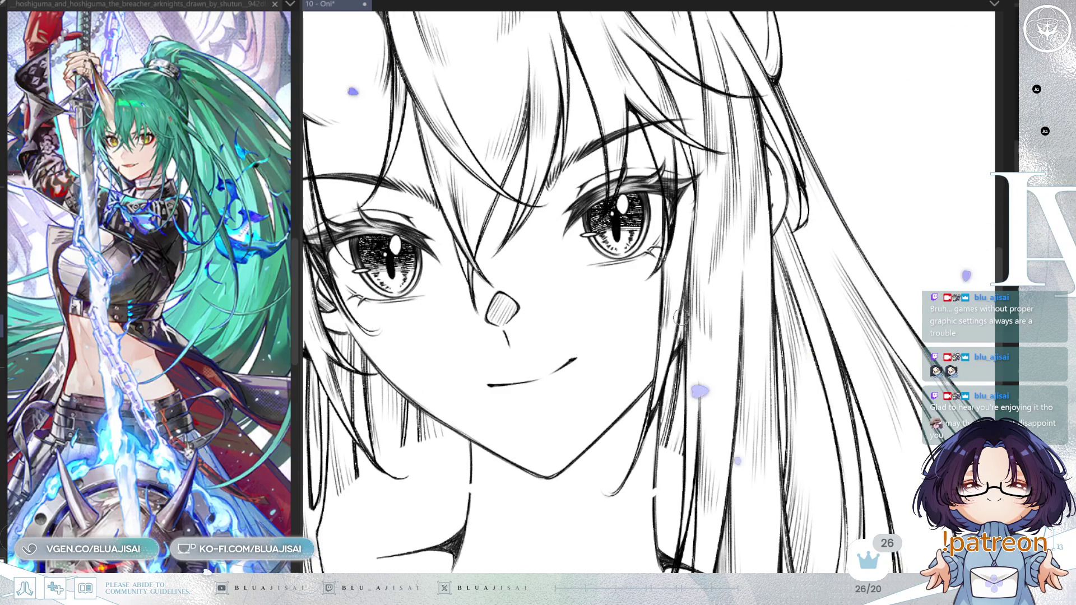
pyautogui.scroll(-3, 715, 276)
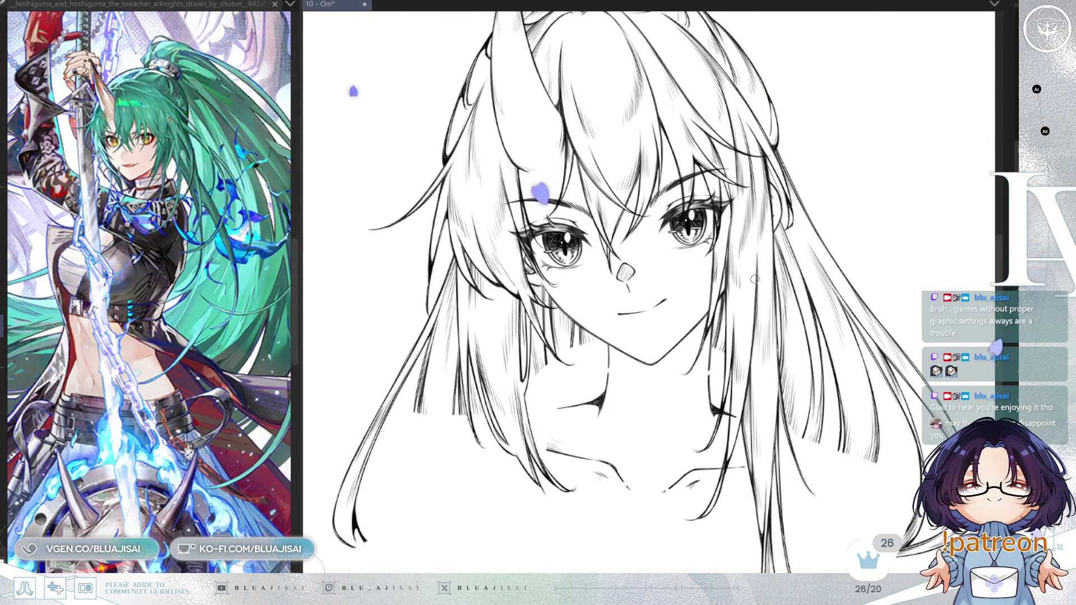
pyautogui.scroll(3, 751, 284)
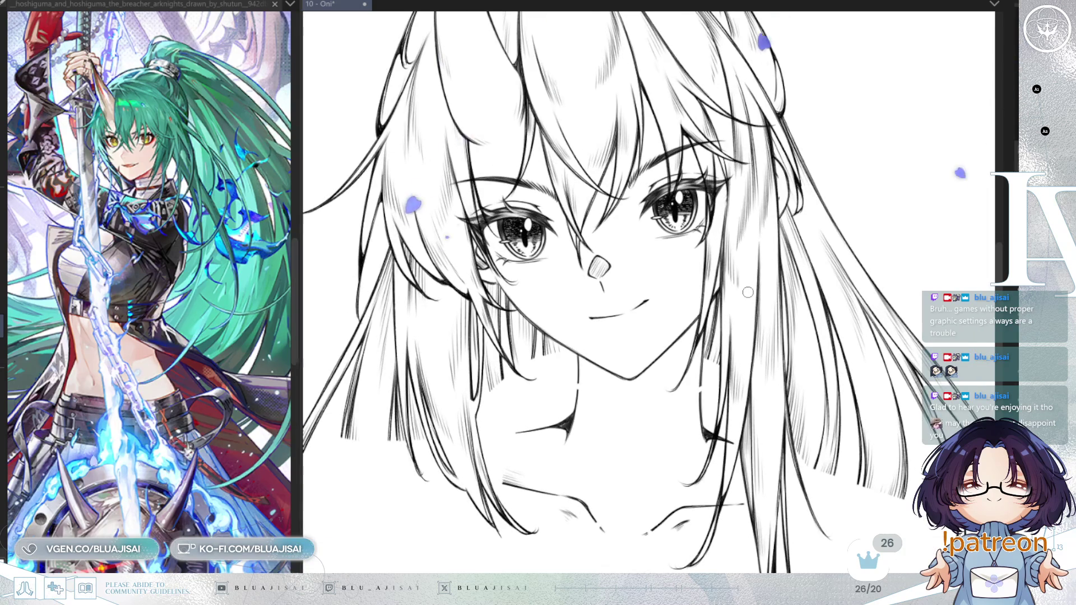
pyautogui.moveTo(804, 316)
pyautogui.mouseDown()
pyautogui.moveTo(877, 282)
pyautogui.moveTo(870, 297)
pyautogui.mouseUp()
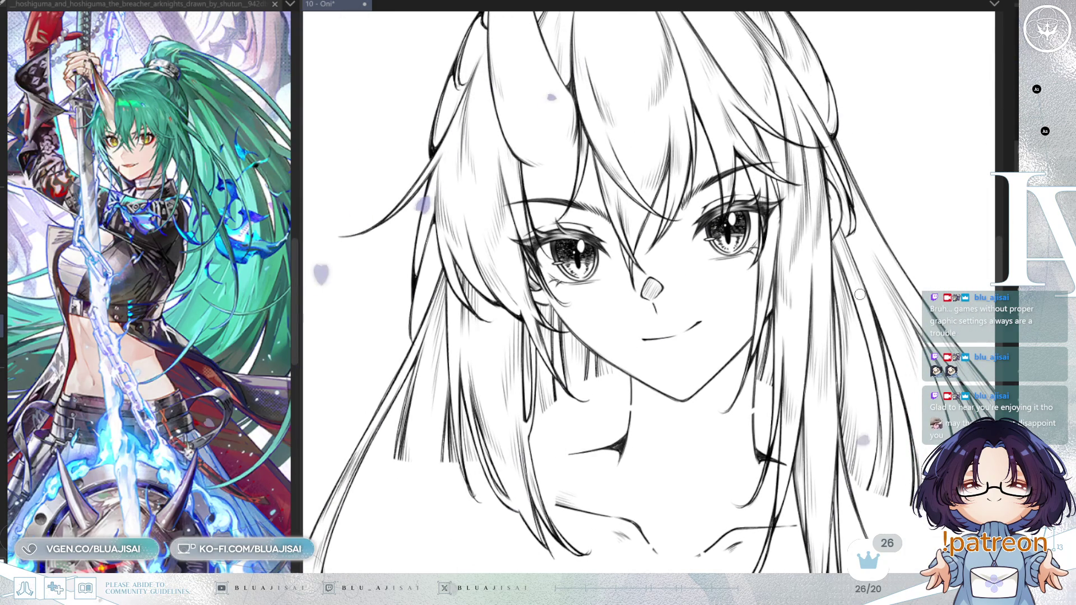
# Centre the whole head and reveal the clothing lineart with choker, collar and harness
pyautogui.scroll(-2, 860, 294)
pyautogui.scroll(-1, 868, 300)
pyautogui.scroll(-1, 879, 308)
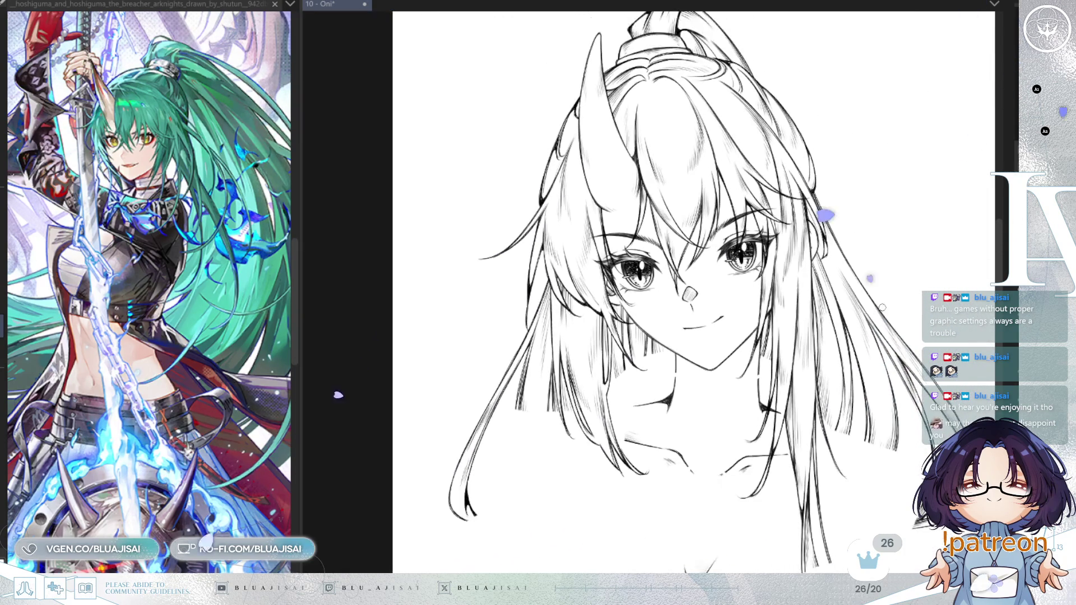
pyautogui.moveTo(878, 308); pyautogui.dragTo(869, 275)
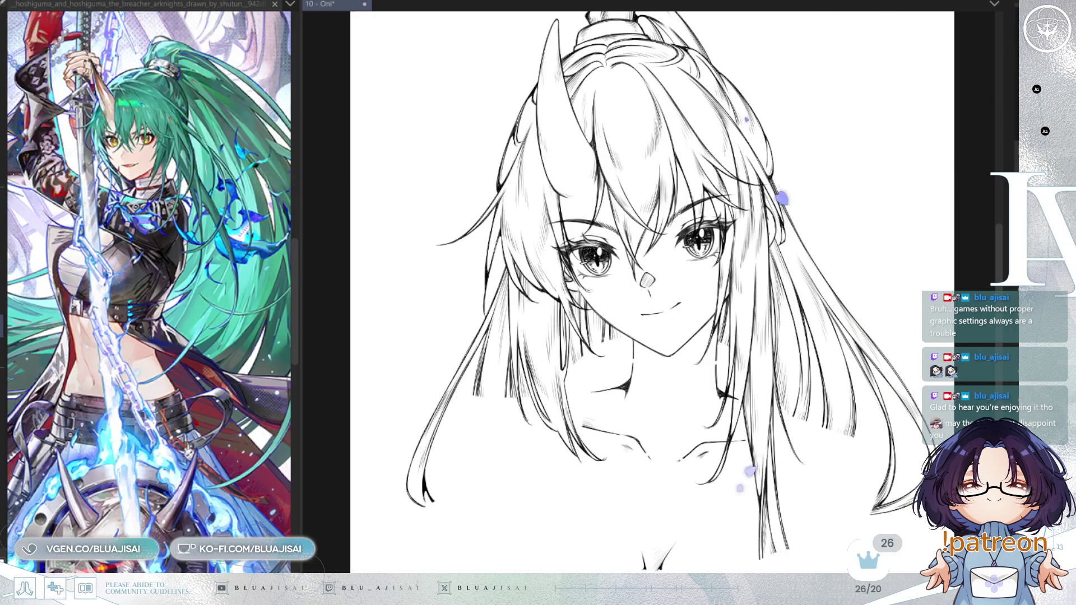
pyautogui.hotkey('ctrl', 'z')
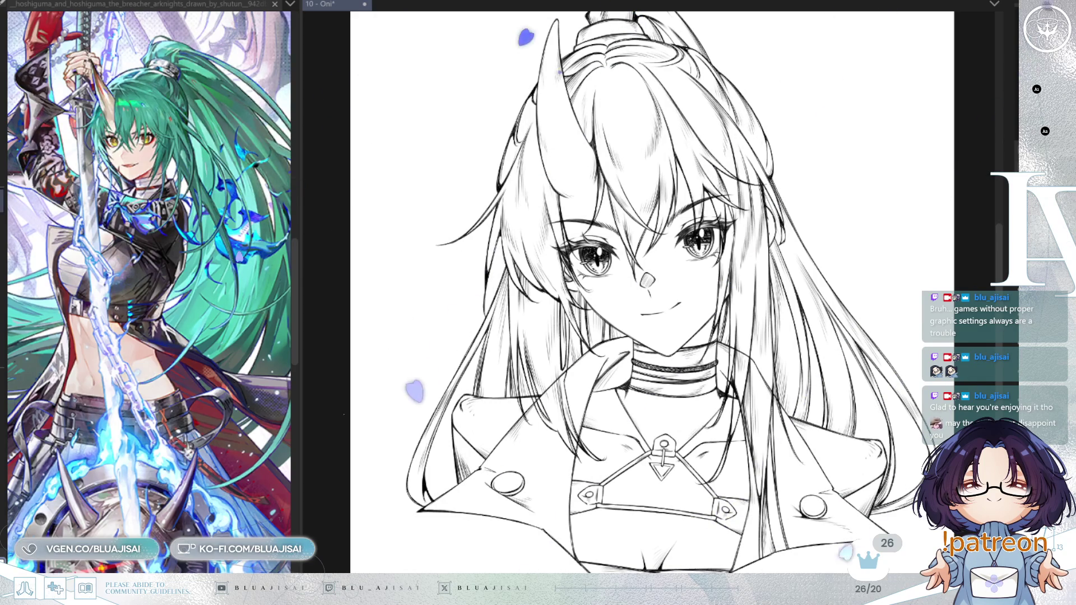
# Zoom in and pan past the jacket buttons and choker to the left hair at the collar
pyautogui.scroll(2, 622, 435)
pyautogui.scroll(3, 623, 434)
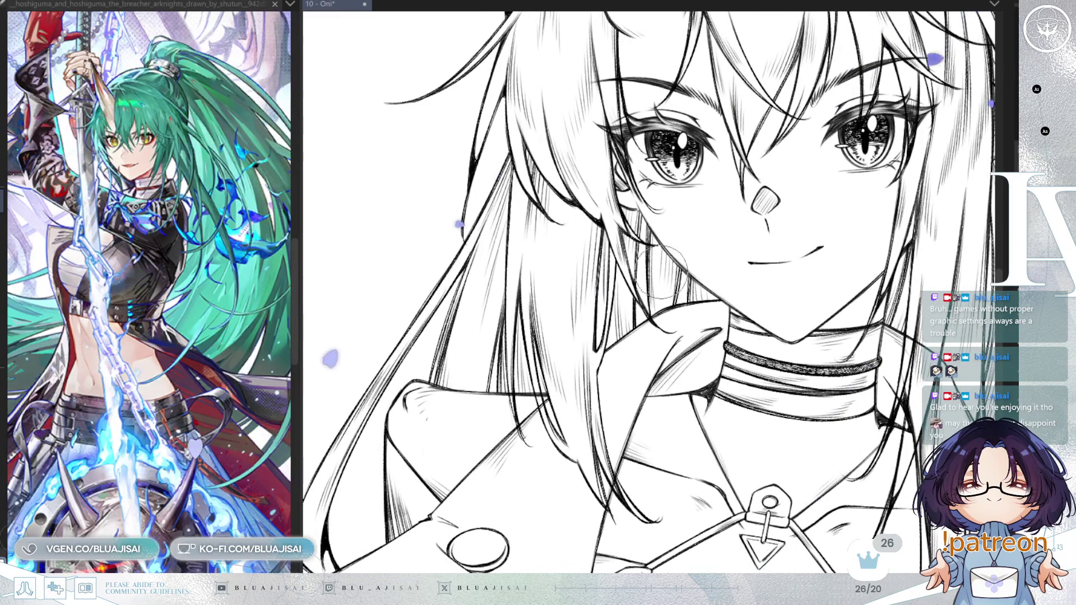
pyautogui.scroll(1, 661, 271)
pyautogui.scroll(1, 712, 379)
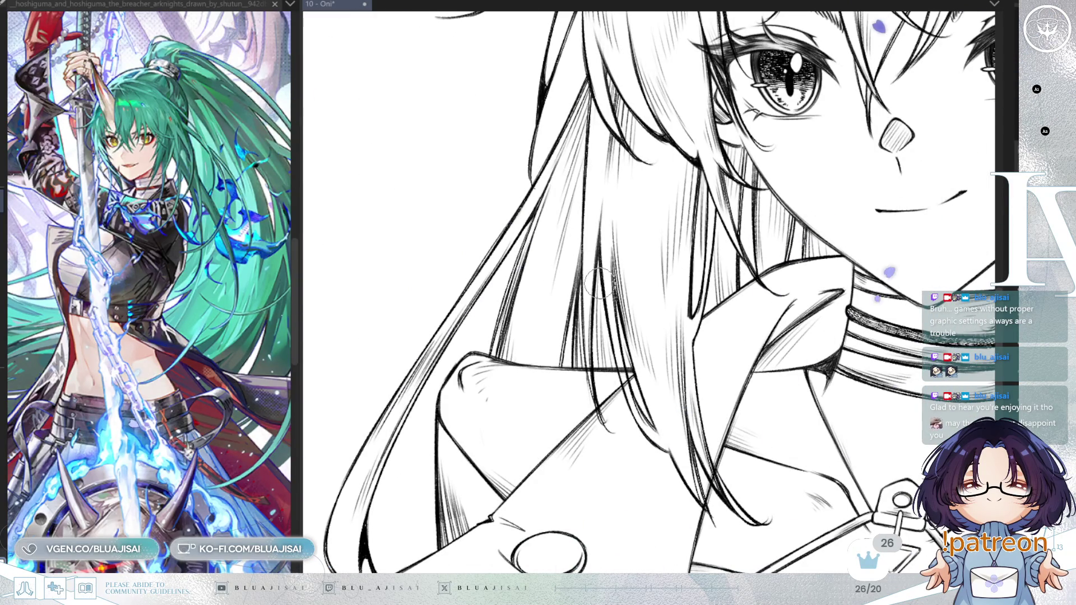
pyautogui.scroll(2, 598, 282)
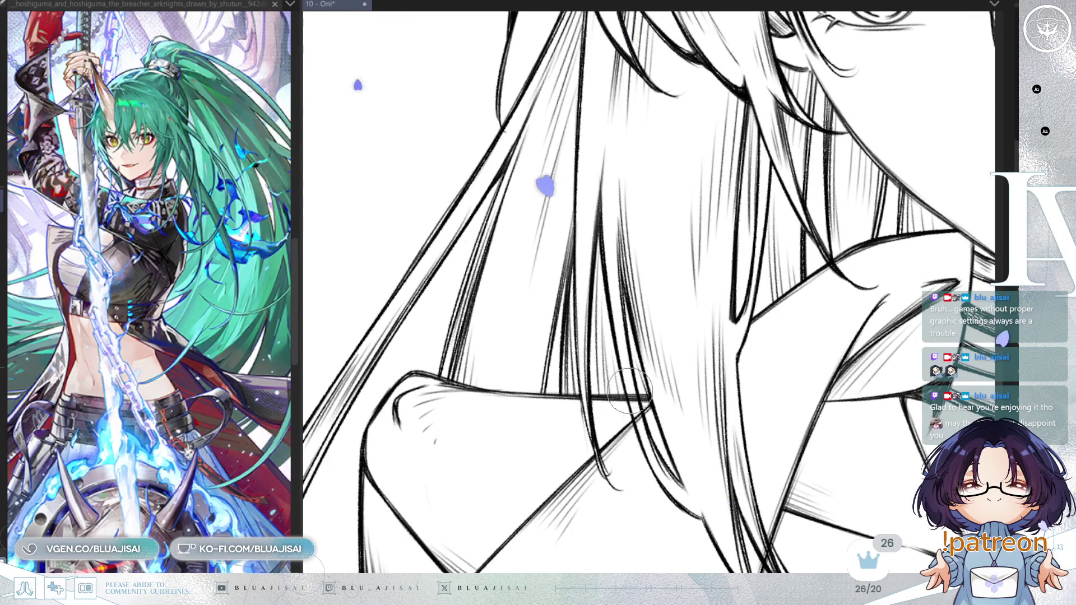
pyautogui.moveTo(679, 382); pyautogui.dragTo(681, 280)
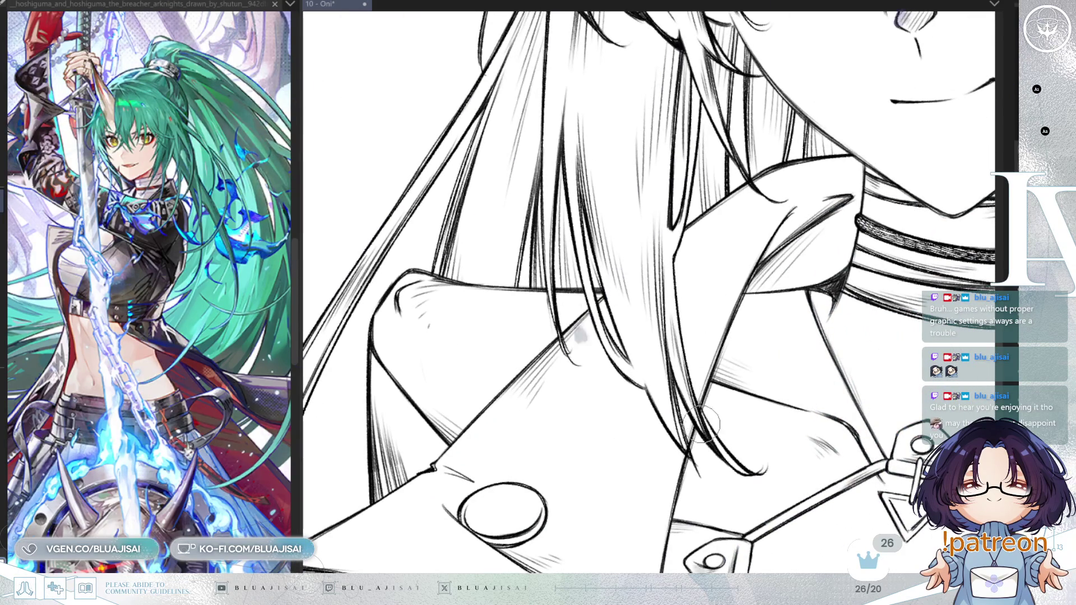
pyautogui.moveTo(722, 350); pyautogui.dragTo(846, 305)
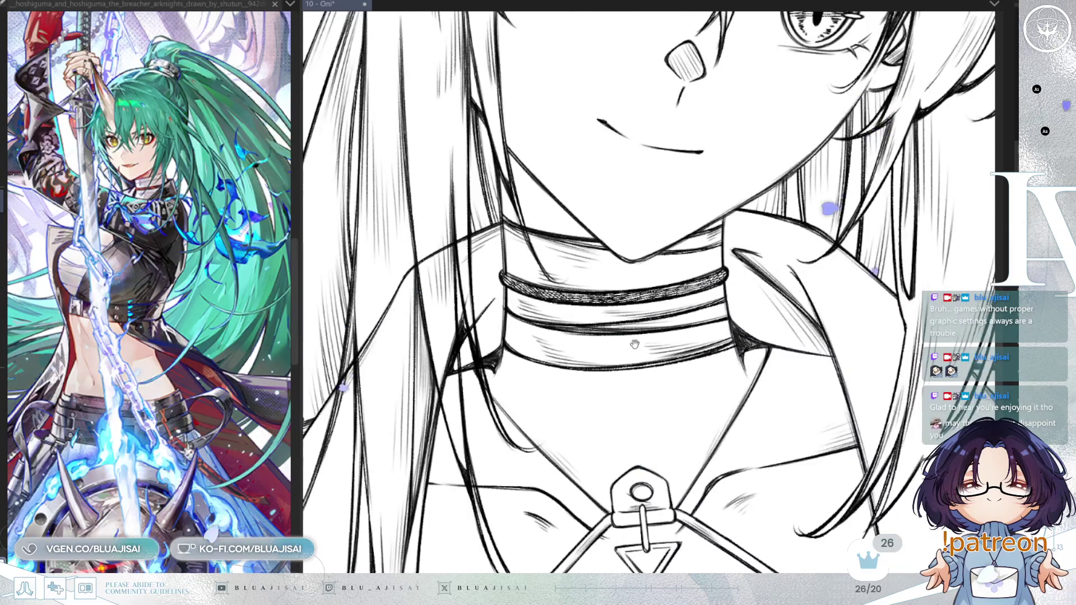
pyautogui.moveTo(528, 238); pyautogui.dragTo(629, 255)
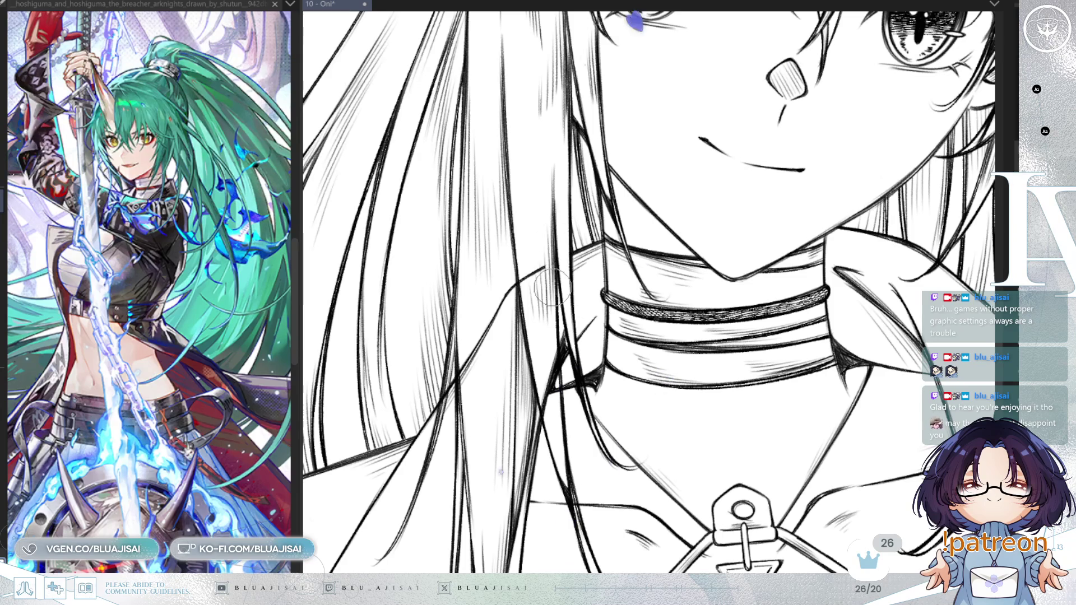
# Trim the tip of the hair line and add a short dark stroke over the left collar
pyautogui.moveTo(535, 272); pyautogui.dragTo(521, 283)
pyautogui.moveTo(552, 389); pyautogui.dragTo(543, 369)
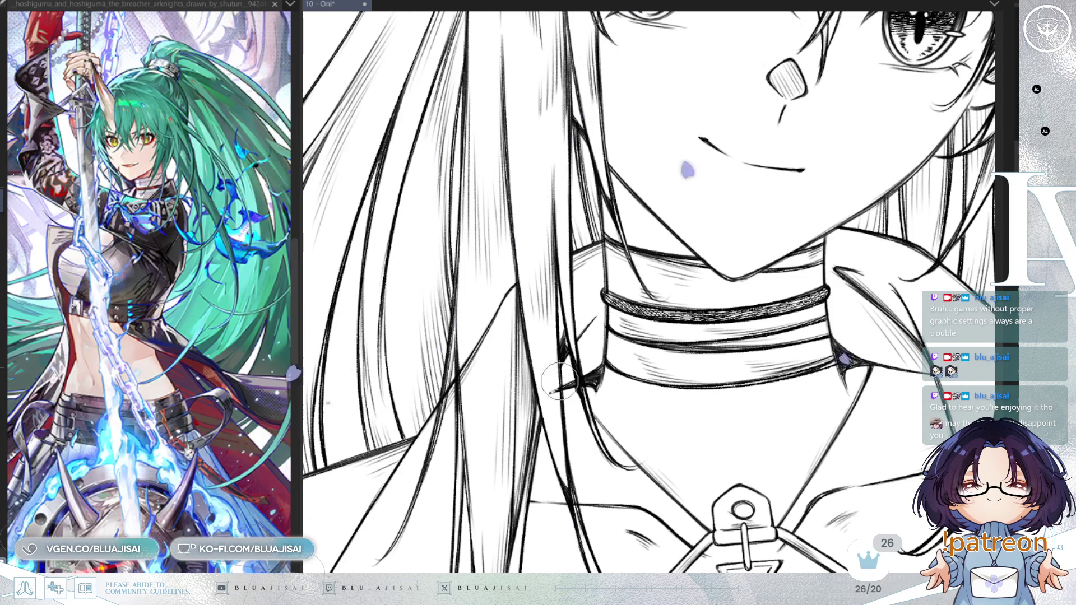
pyautogui.scroll(-2, 629, 347)
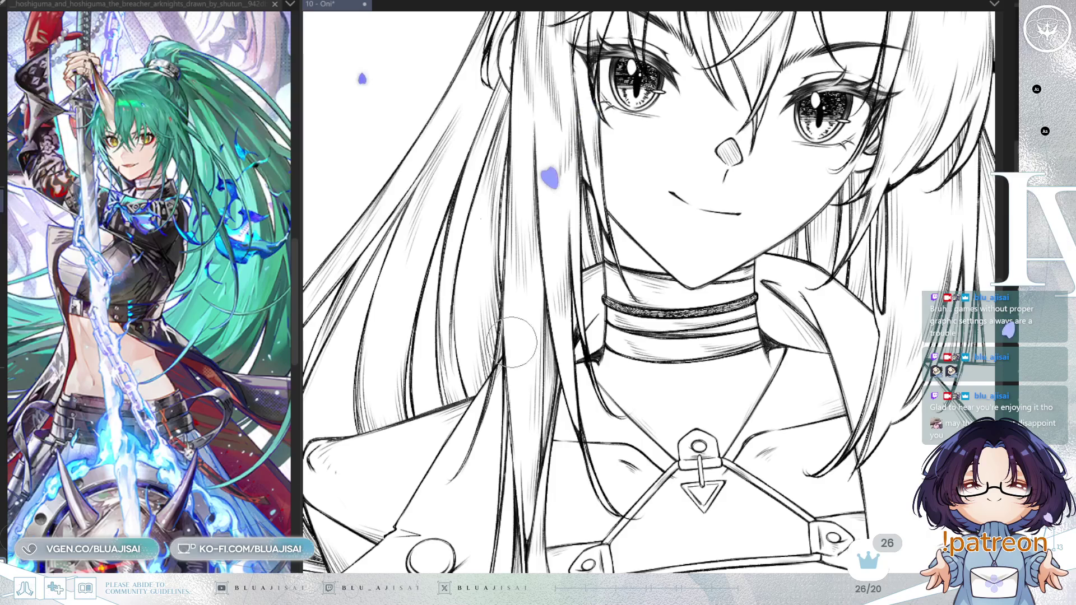
pyautogui.scroll(1, 469, 325)
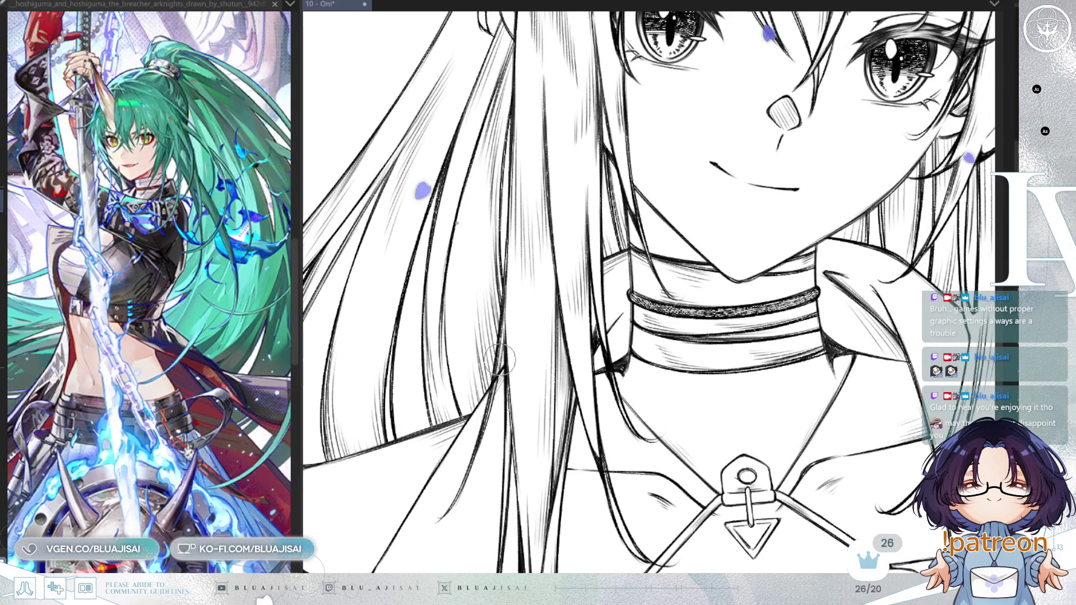
pyautogui.moveTo(531, 461); pyautogui.dragTo(546, 295)
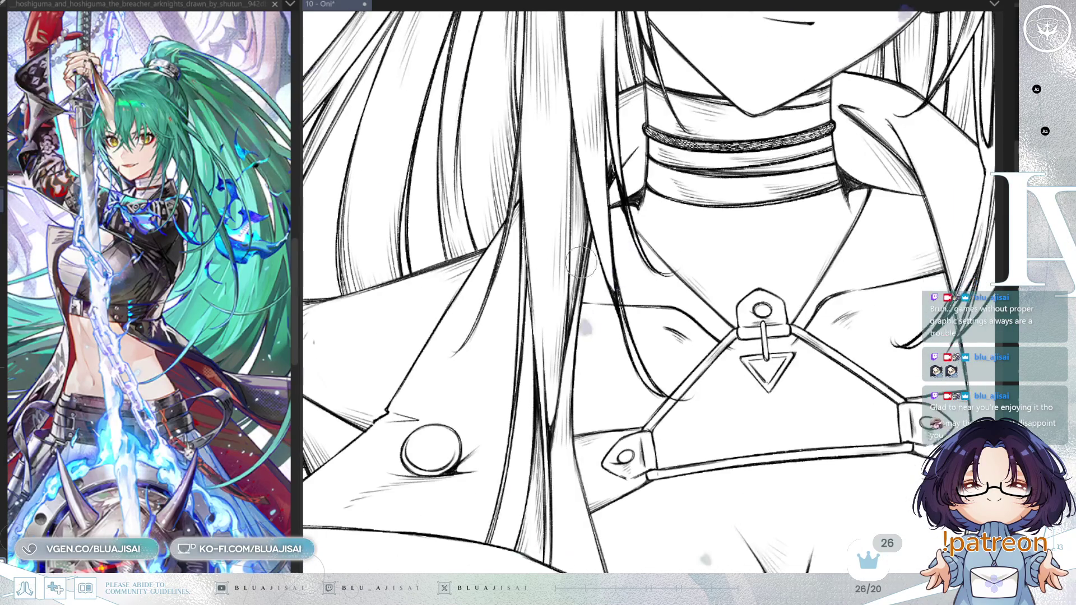
pyautogui.scroll(-4, 616, 229)
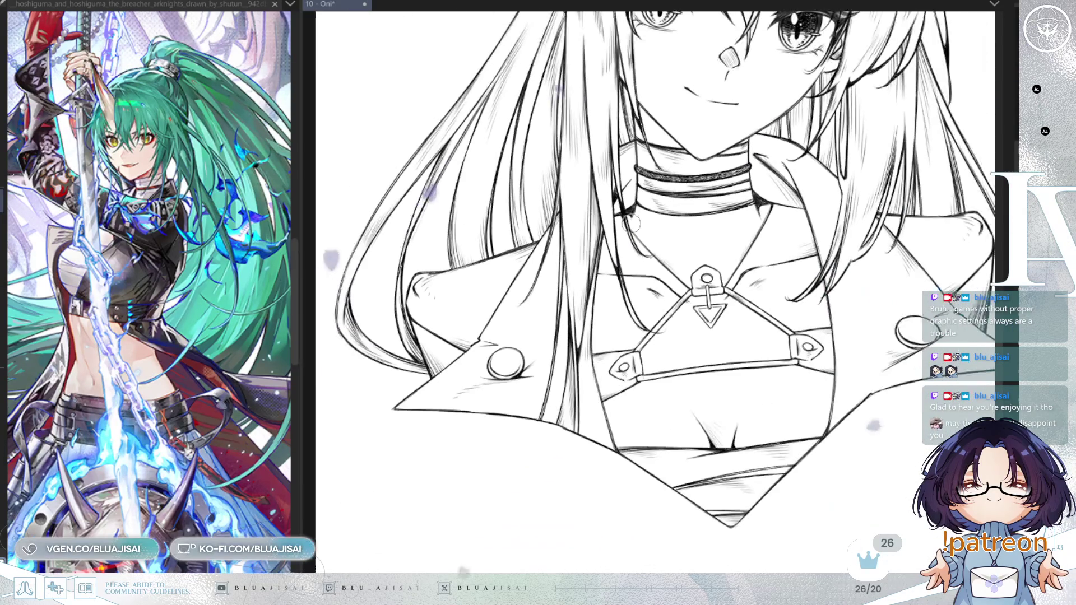
pyautogui.scroll(-3, 887, 234)
# Zoom out to view the whole inked bust, horns included
pyautogui.moveTo(887, 235)
pyautogui.mouseDown()
pyautogui.moveTo(781, 315)
pyautogui.moveTo(861, 315)
pyautogui.mouseUp()
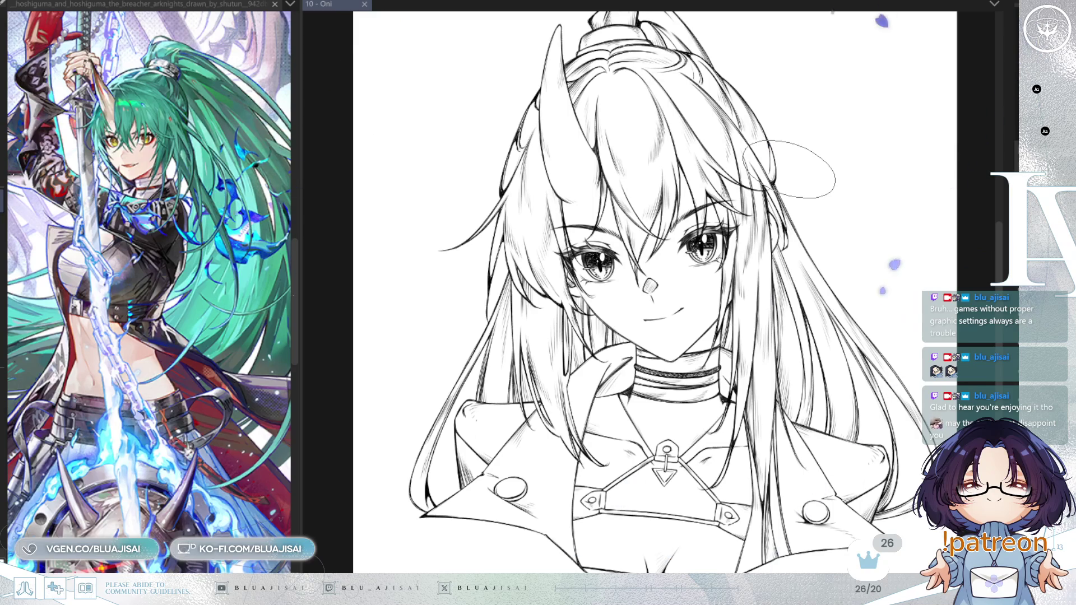
pyautogui.scroll(-5, 789, 168)
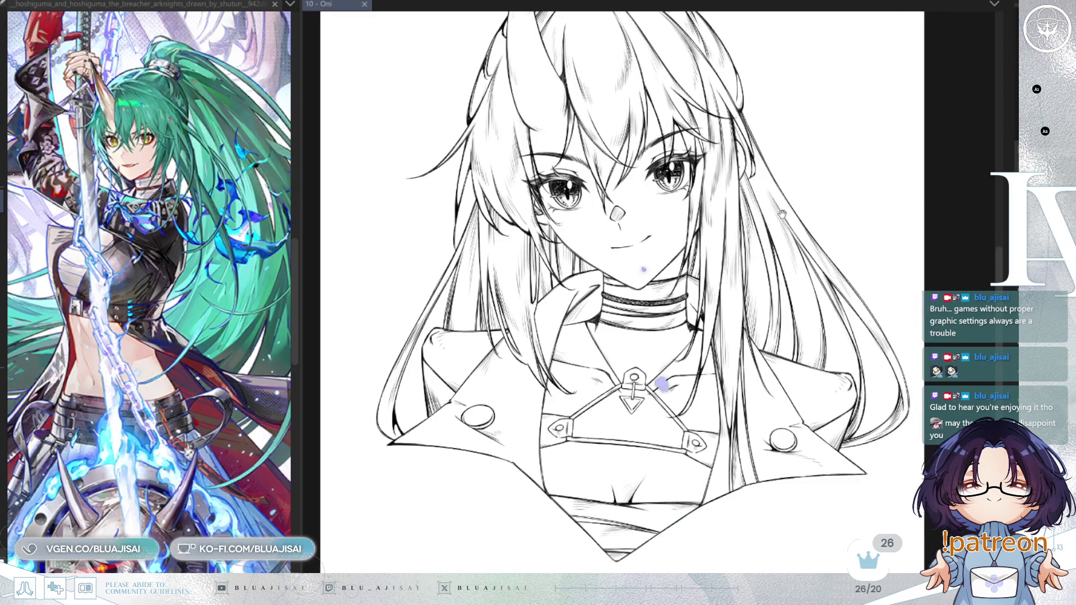
pyautogui.scroll(1, 787, 232)
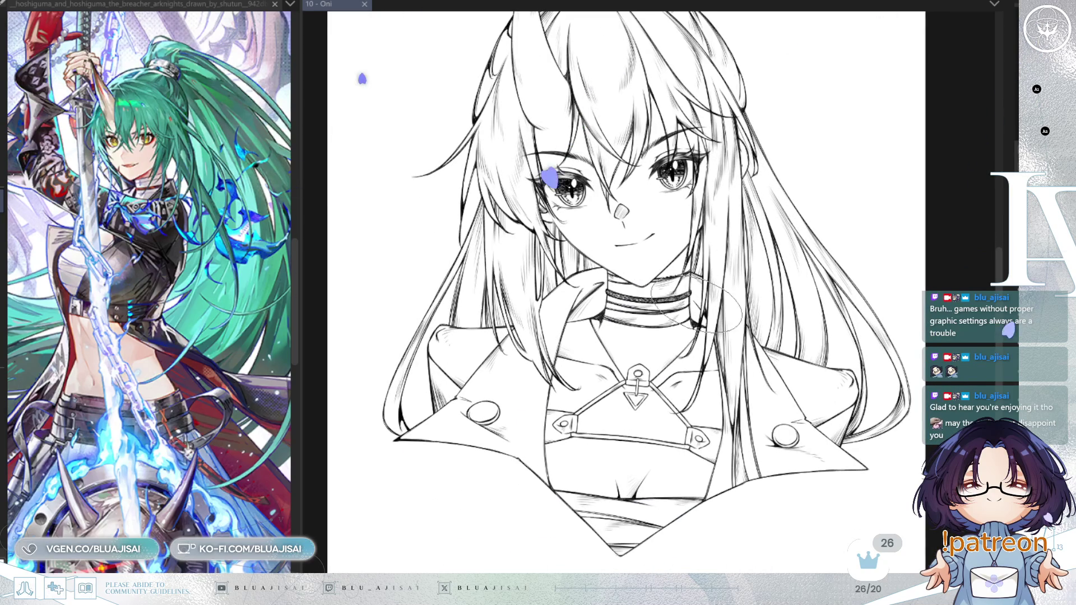
# Glance at another Hoshiguma reference image, then return to the Oni drawing
pyautogui.scroll(1, 496, 207)
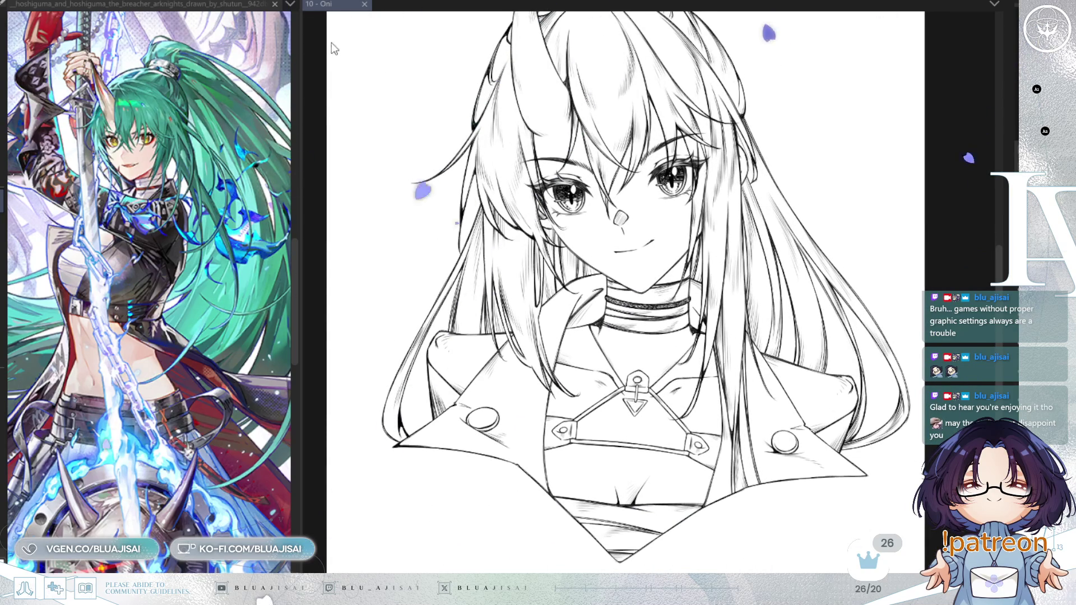
pyautogui.hotkey('ctrl', 'Tab')
pyautogui.scroll(-3, 204, 214)
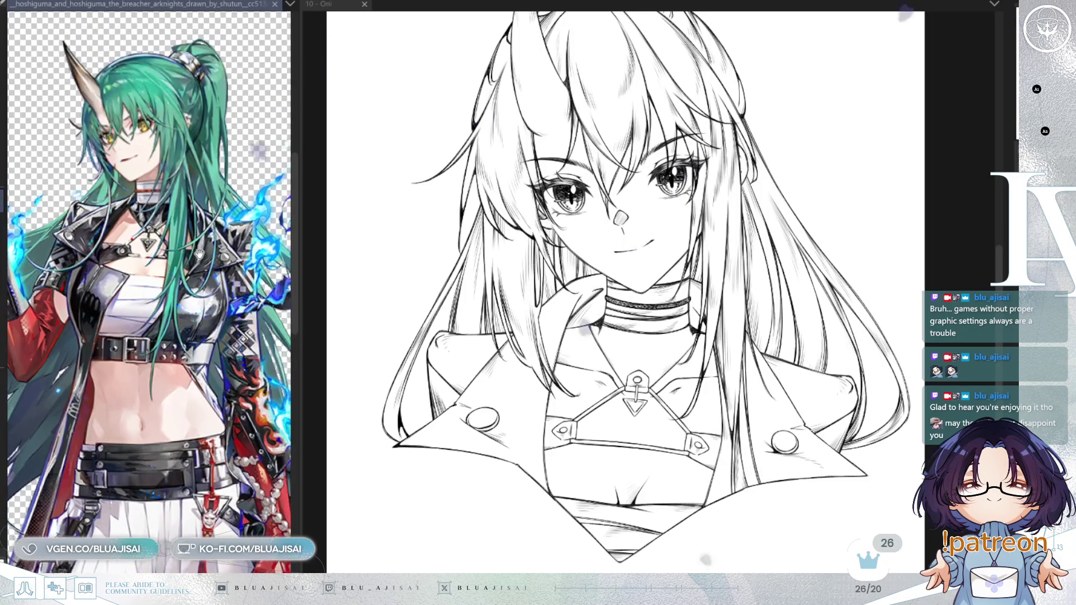
pyautogui.click(676, 324)
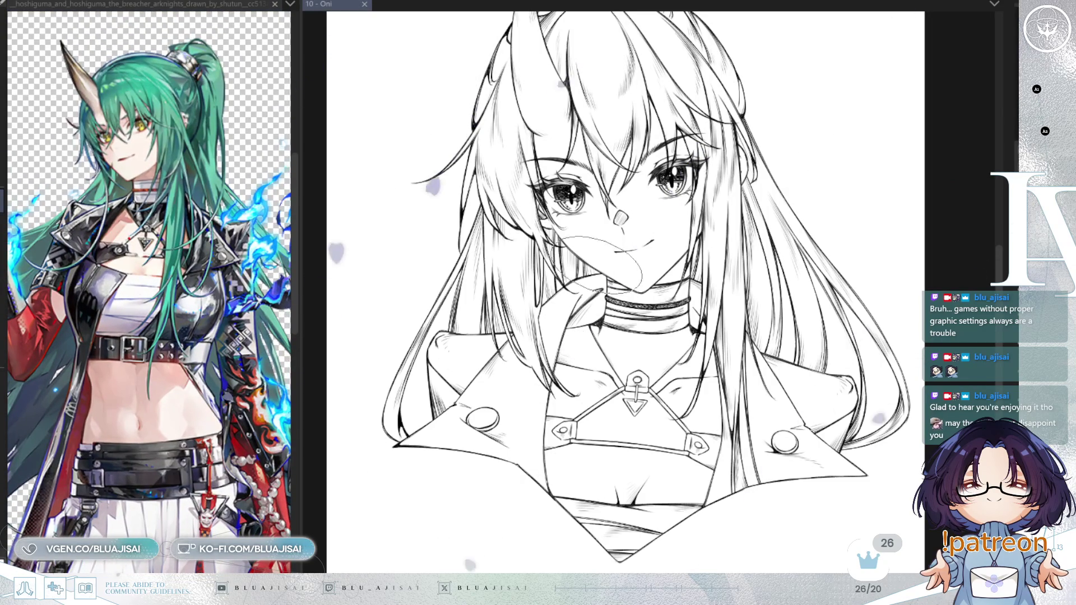
pyautogui.scroll(1, 588, 298)
# Hatch the shadow under the chin across the collar and down the left lapel
pyautogui.moveTo(596, 277)
pyautogui.mouseDown()
pyautogui.moveTo(566, 337)
pyautogui.moveTo(583, 325)
pyautogui.mouseUp()
pyautogui.moveTo(625, 255)
pyautogui.mouseDown()
pyautogui.moveTo(596, 294)
pyautogui.moveTo(541, 314)
pyautogui.mouseUp()
pyautogui.moveTo(572, 258); pyautogui.dragTo(504, 330)
pyautogui.moveTo(561, 285); pyautogui.dragTo(524, 342)
pyautogui.moveTo(594, 292)
pyautogui.mouseDown()
pyautogui.moveTo(551, 336)
pyautogui.moveTo(504, 337)
pyautogui.moveTo(482, 381)
pyautogui.moveTo(448, 403)
pyautogui.moveTo(459, 418)
pyautogui.mouseUp()
pyautogui.moveTo(538, 333)
pyautogui.mouseDown()
pyautogui.moveTo(552, 358)
pyautogui.moveTo(533, 487)
pyautogui.moveTo(505, 415)
pyautogui.moveTo(392, 459)
pyautogui.moveTo(459, 477)
pyautogui.moveTo(504, 465)
pyautogui.moveTo(552, 482)
pyautogui.moveTo(516, 493)
pyautogui.moveTo(521, 392)
pyautogui.moveTo(460, 410)
pyautogui.moveTo(512, 409)
pyautogui.moveTo(582, 355)
pyautogui.moveTo(515, 317)
pyautogui.moveTo(577, 286)
pyautogui.mouseUp()
# Densely hatch the right side of the neck and the hair left of the neck in mirrored view
pyautogui.moveTo(741, 263)
pyautogui.mouseDown()
pyautogui.moveTo(689, 342)
pyautogui.moveTo(667, 353)
pyautogui.moveTo(667, 328)
pyautogui.moveTo(656, 339)
pyautogui.mouseUp()
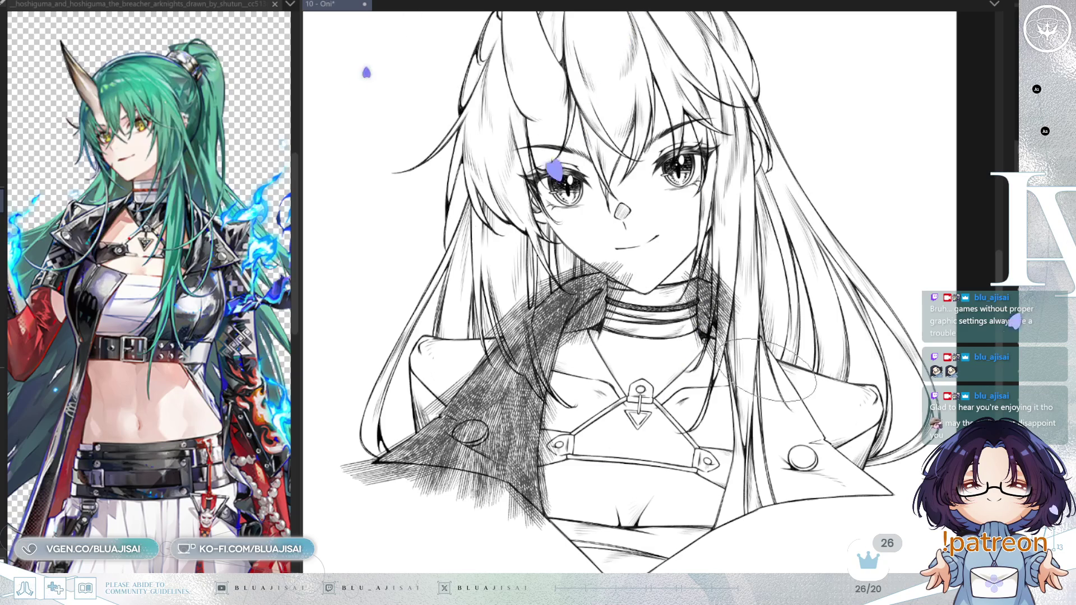
pyautogui.press('h')
pyautogui.moveTo(551, 324)
pyautogui.mouseDown()
pyautogui.moveTo(521, 347)
pyautogui.moveTo(553, 407)
pyautogui.moveTo(578, 393)
pyautogui.moveTo(582, 381)
pyautogui.moveTo(493, 403)
pyautogui.moveTo(514, 405)
pyautogui.moveTo(561, 443)
pyautogui.moveTo(448, 476)
pyautogui.moveTo(454, 463)
pyautogui.moveTo(476, 470)
pyautogui.moveTo(460, 476)
pyautogui.moveTo(516, 475)
pyautogui.moveTo(493, 499)
pyautogui.moveTo(560, 480)
pyautogui.moveTo(563, 493)
pyautogui.moveTo(570, 479)
pyautogui.mouseUp()
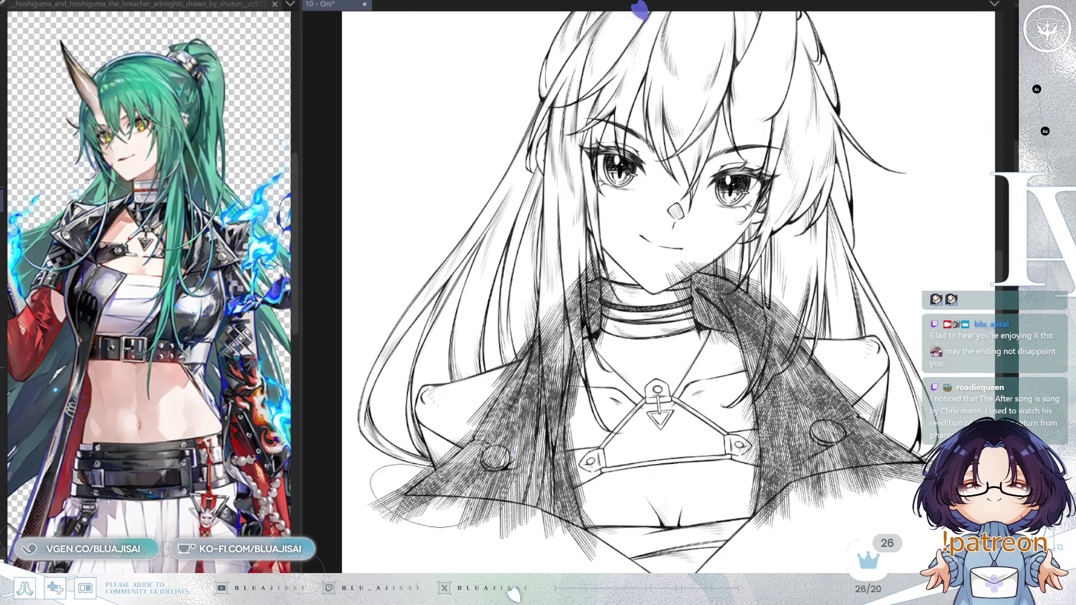
# Redraw the selection until it encloses the choker and collar area
pyautogui.moveTo(471, 444)
pyautogui.mouseDown()
pyautogui.moveTo(561, 482)
pyautogui.moveTo(468, 479)
pyautogui.mouseUp()
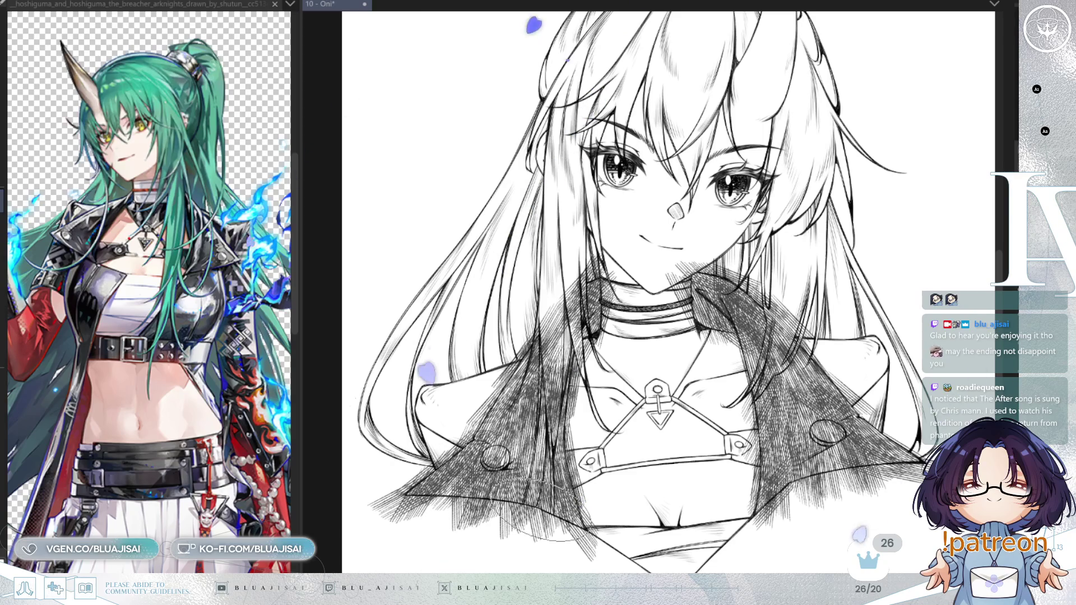
pyautogui.moveTo(560, 425)
pyautogui.mouseDown()
pyautogui.moveTo(507, 442)
pyautogui.moveTo(596, 466)
pyautogui.mouseUp()
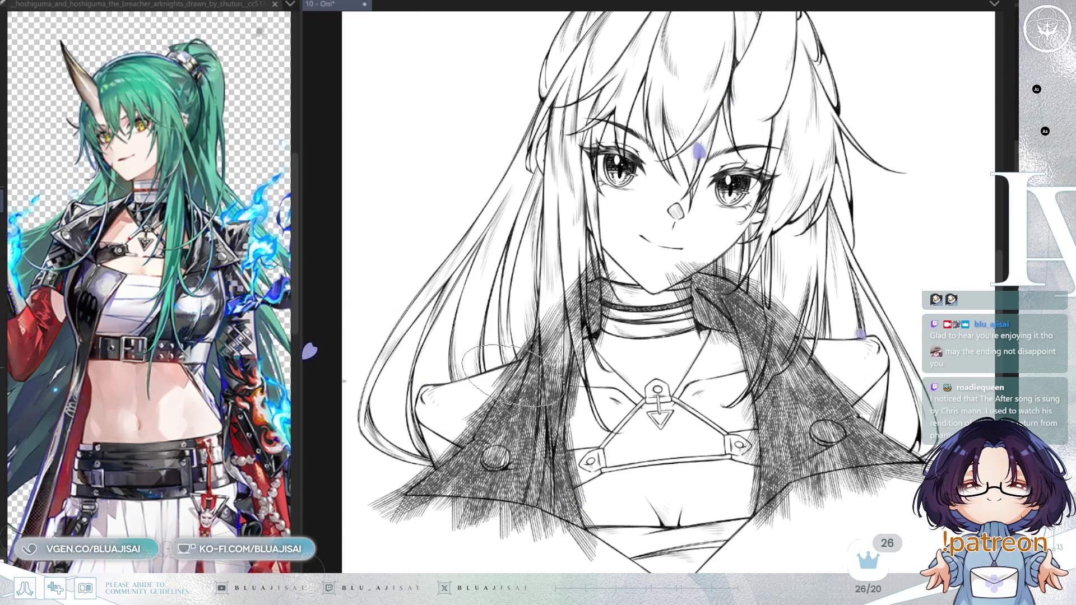
pyautogui.moveTo(608, 303)
pyautogui.mouseDown()
pyautogui.moveTo(605, 342)
pyautogui.moveTo(701, 327)
pyautogui.mouseUp()
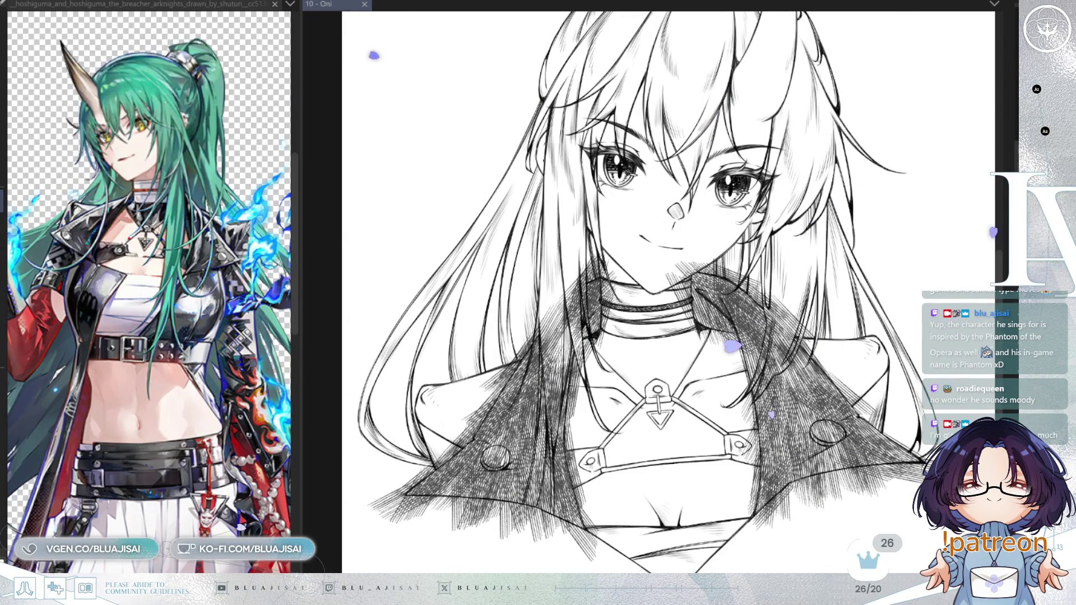
# Zoom in on the chest straps, try hatching by the strap rivet and below the collar, then undo it
pyautogui.scroll(1, 624, 222)
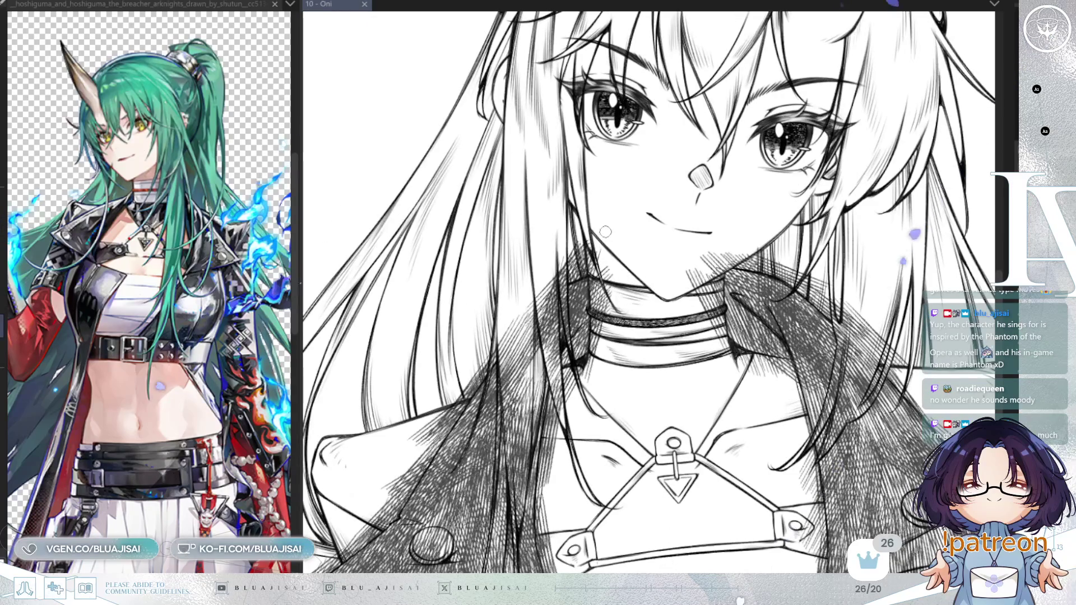
pyautogui.scroll(1, 607, 231)
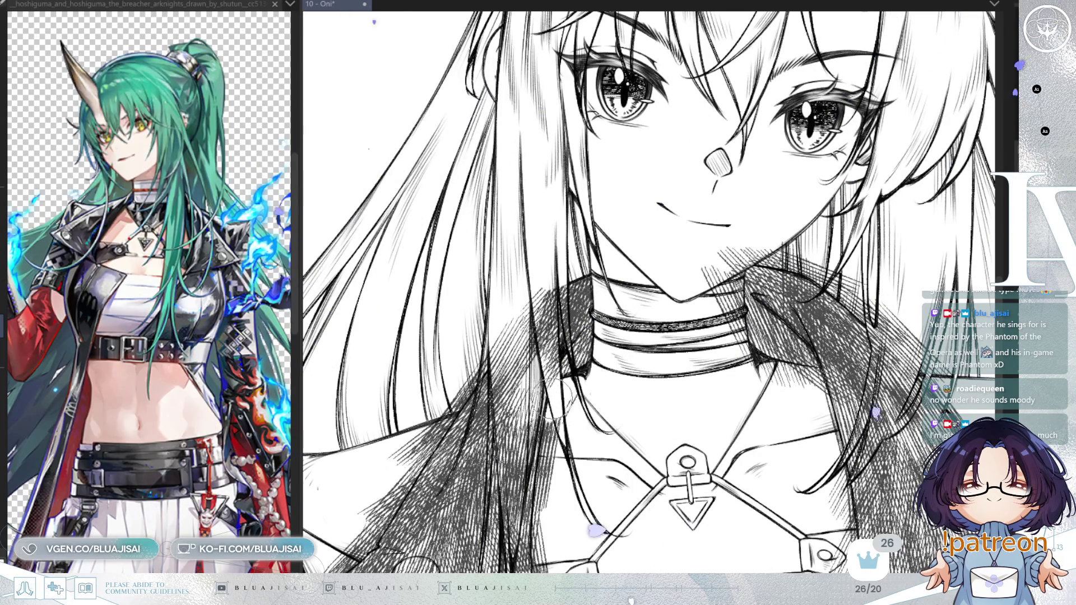
pyautogui.moveTo(563, 445); pyautogui.dragTo(582, 317)
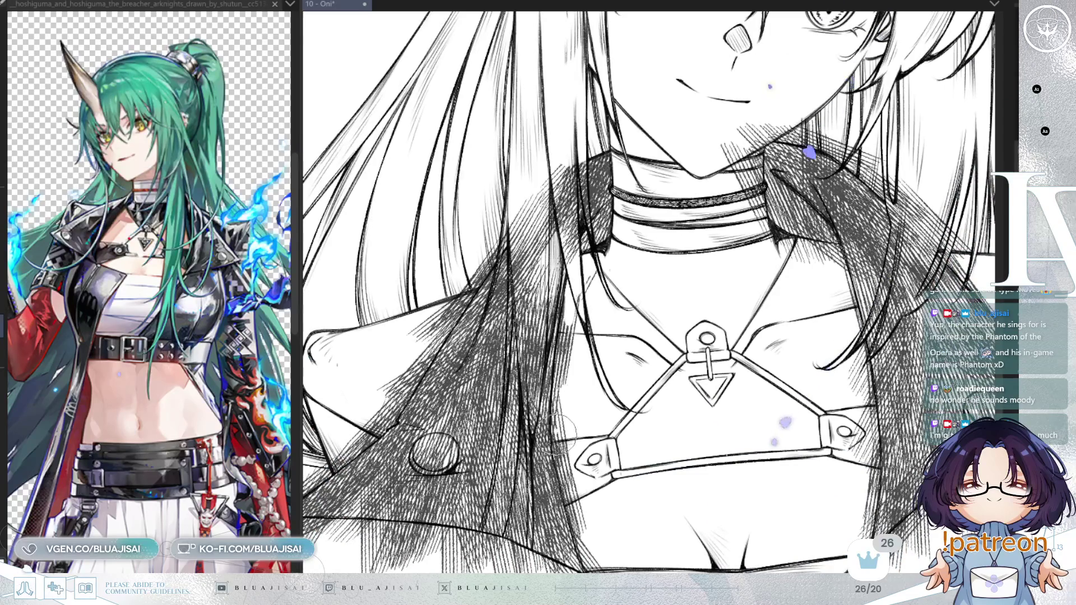
pyautogui.moveTo(618, 446); pyautogui.dragTo(545, 432)
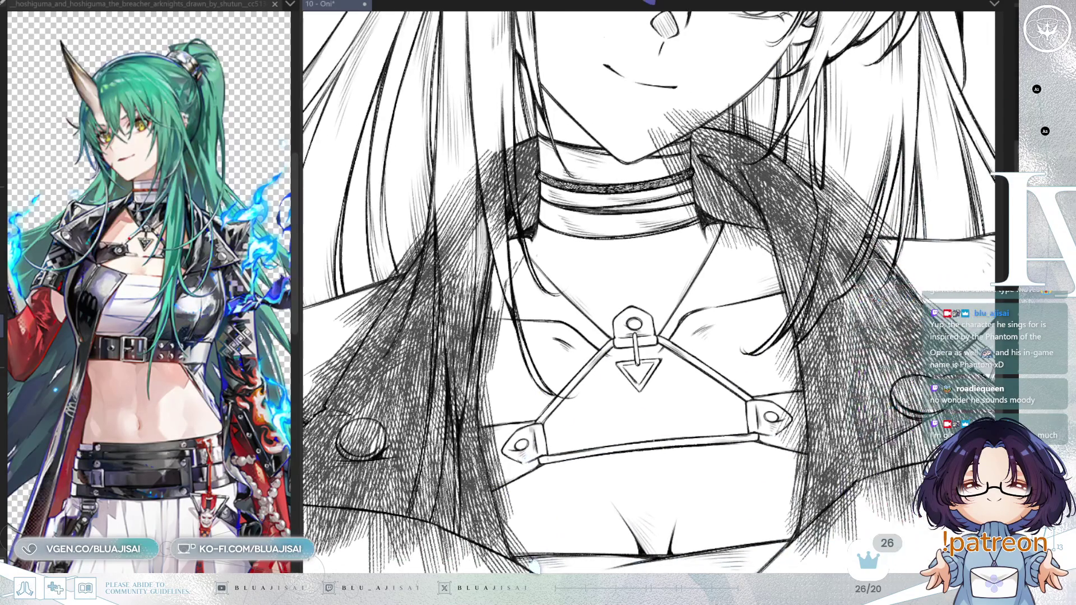
pyautogui.moveTo(507, 395); pyautogui.dragTo(540, 443)
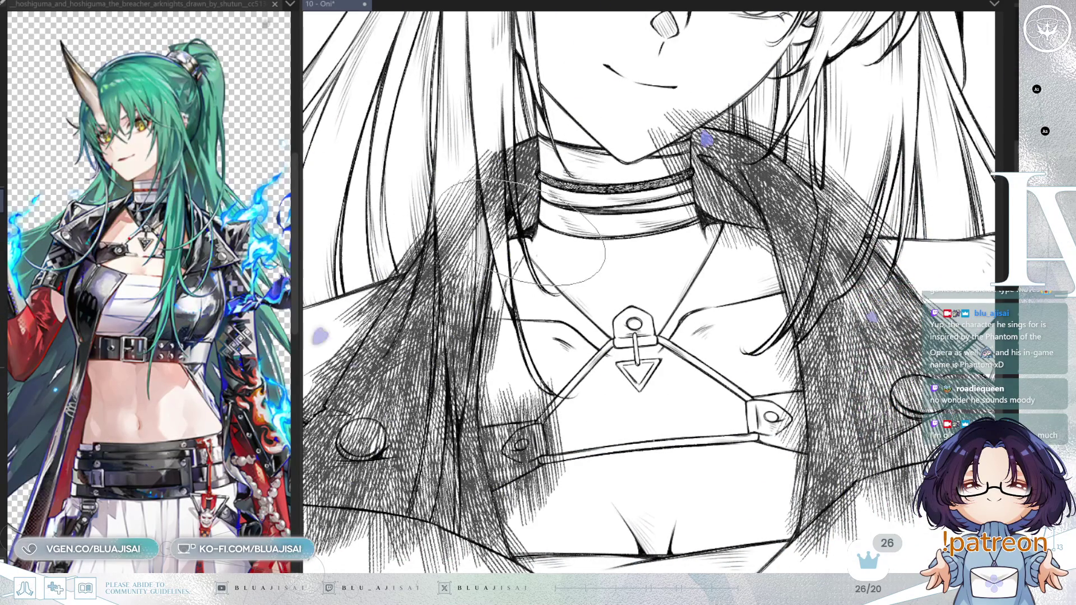
pyautogui.moveTo(533, 228); pyautogui.dragTo(609, 254)
pyautogui.hotkey('ctrl', 'z')
pyautogui.hotkey('ctrl', 'z')
pyautogui.hotkey('ctrl', 'z')
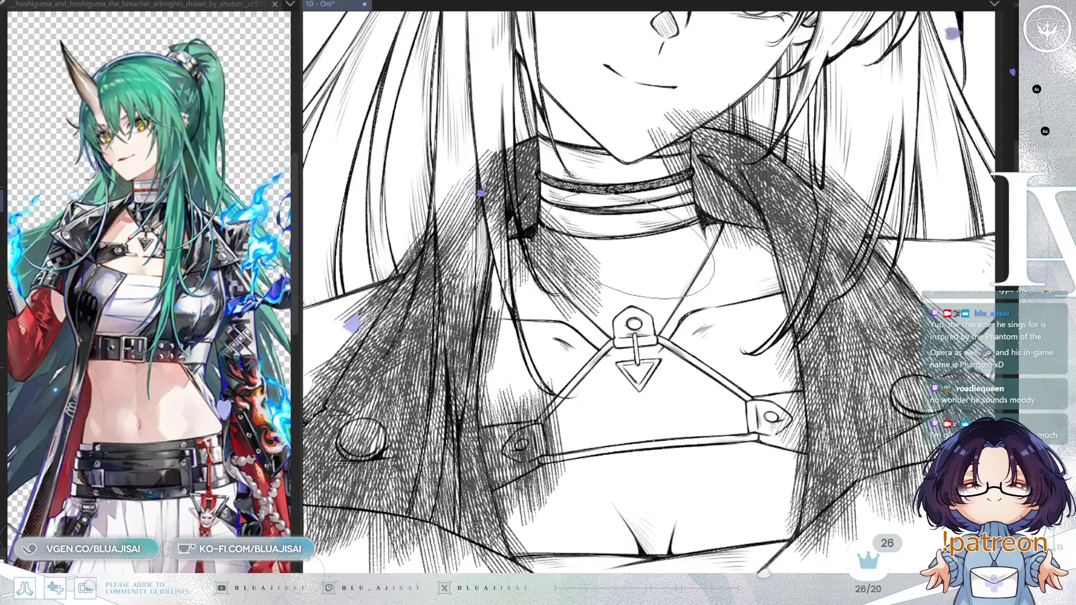
pyautogui.hotkey('ctrl', 'z')
pyautogui.hotkey('ctrl', 'z')
pyautogui.hotkey('ctrl', 'z')
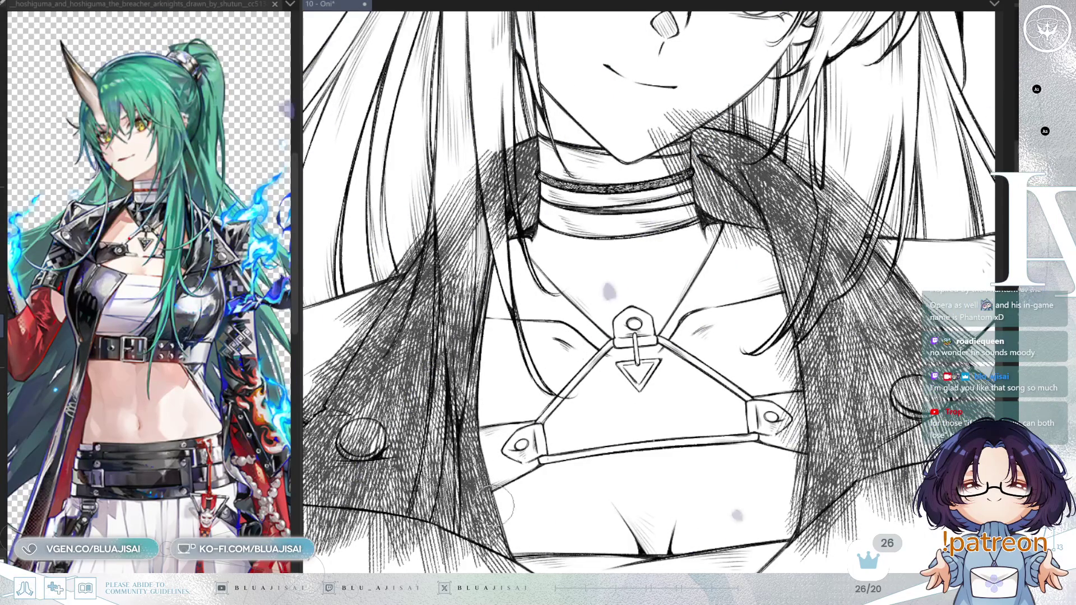
# Reframe the face, neck and lapels, and lighten the dark hatching along the hair edge
pyautogui.moveTo(546, 267); pyautogui.dragTo(557, 339)
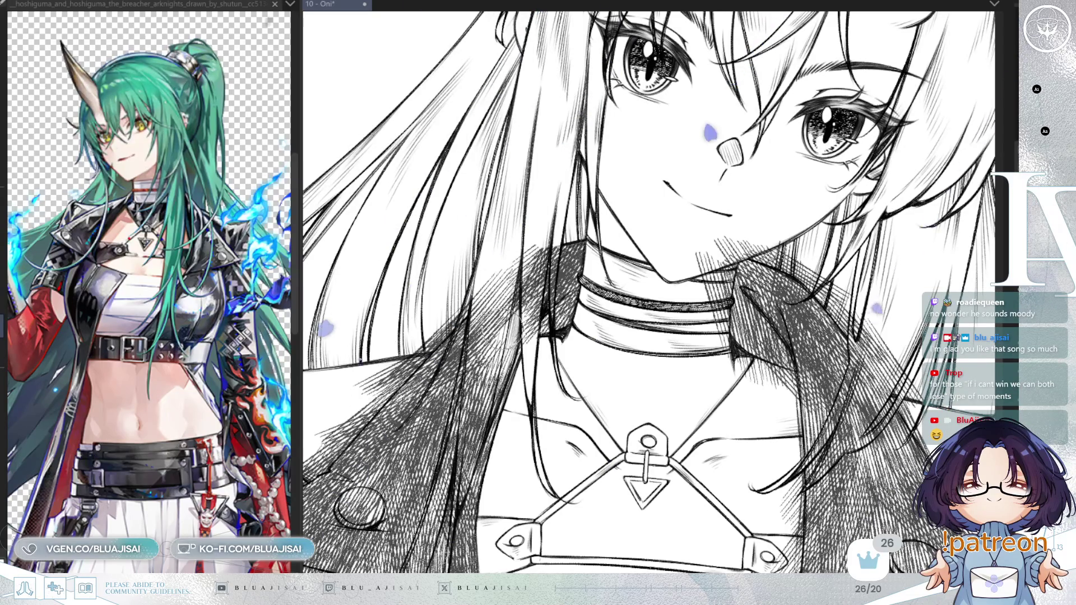
pyautogui.moveTo(477, 351); pyautogui.dragTo(541, 289)
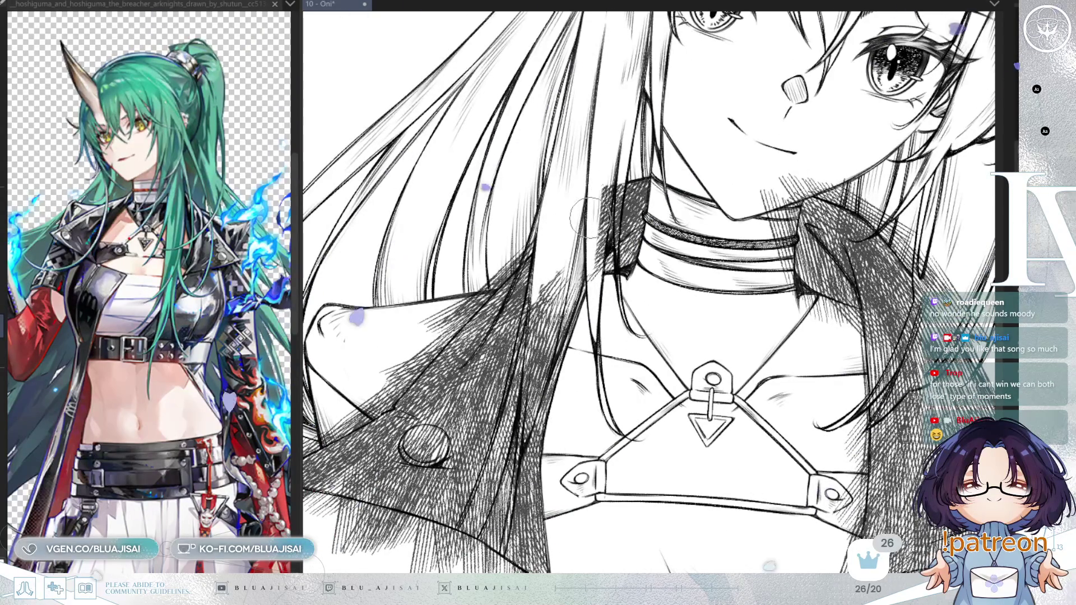
pyautogui.moveTo(593, 271); pyautogui.dragTo(600, 239)
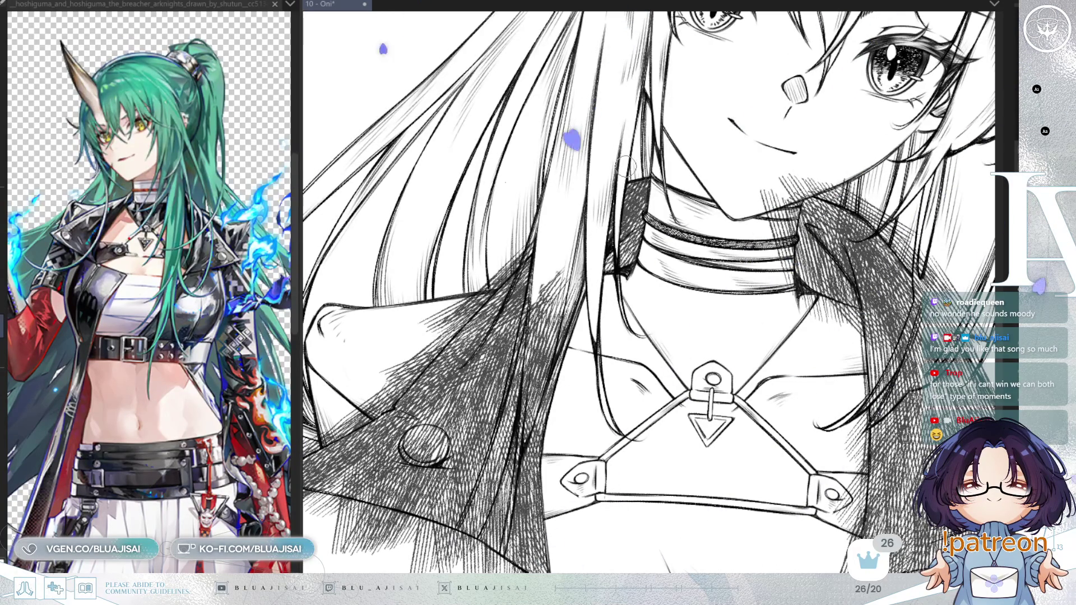
# In mirrored view, erase hatching along the hair strand and paint a white line over it
pyautogui.press('h')
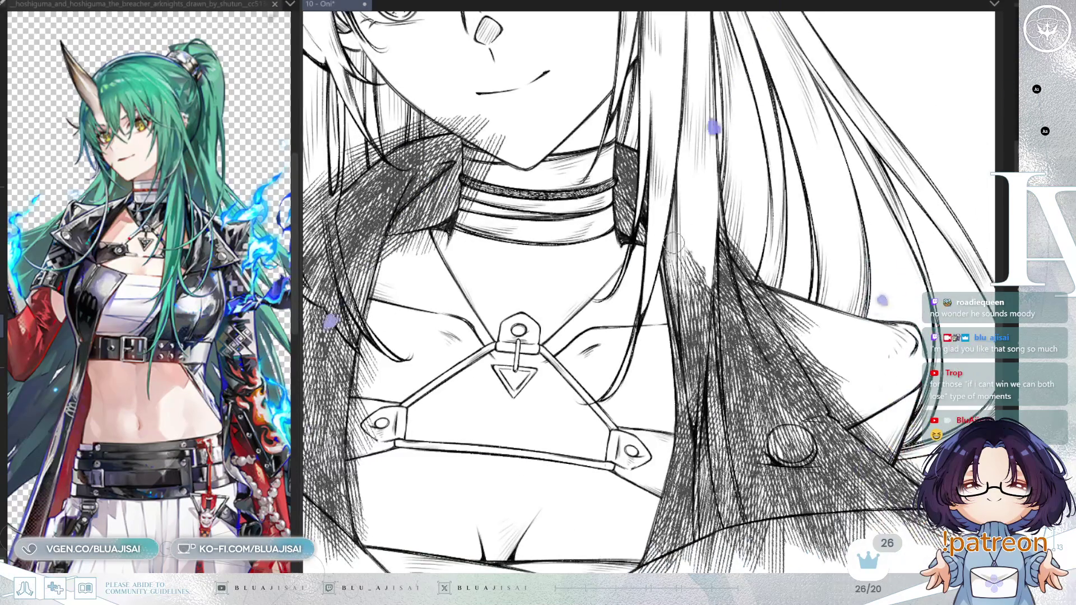
pyautogui.moveTo(673, 244)
pyautogui.mouseDown()
pyautogui.moveTo(661, 260)
pyautogui.moveTo(670, 255)
pyautogui.moveTo(673, 275)
pyautogui.mouseUp()
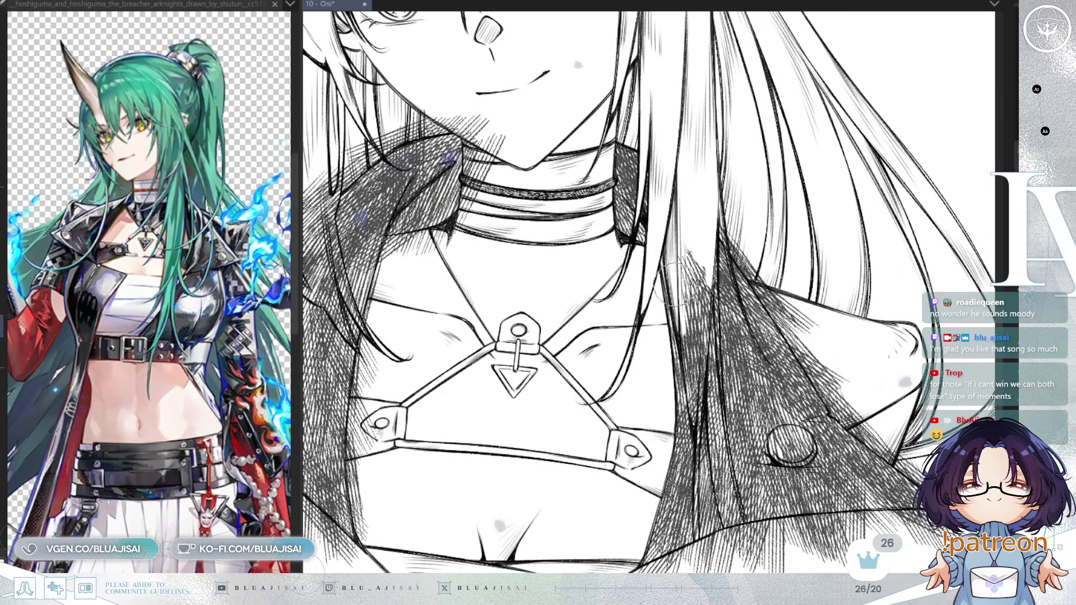
pyautogui.moveTo(681, 319)
pyautogui.mouseDown()
pyautogui.moveTo(692, 409)
pyautogui.moveTo(684, 311)
pyautogui.moveTo(698, 314)
pyautogui.moveTo(706, 221)
pyautogui.moveTo(645, 322)
pyautogui.moveTo(611, 321)
pyautogui.mouseUp()
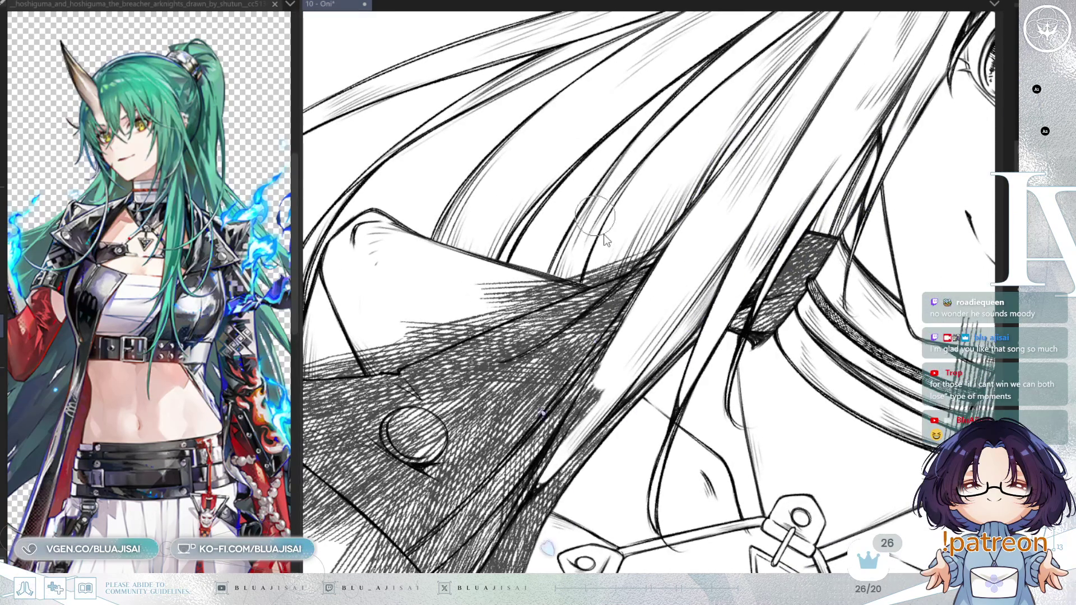
pyautogui.moveTo(600, 227); pyautogui.dragTo(547, 316)
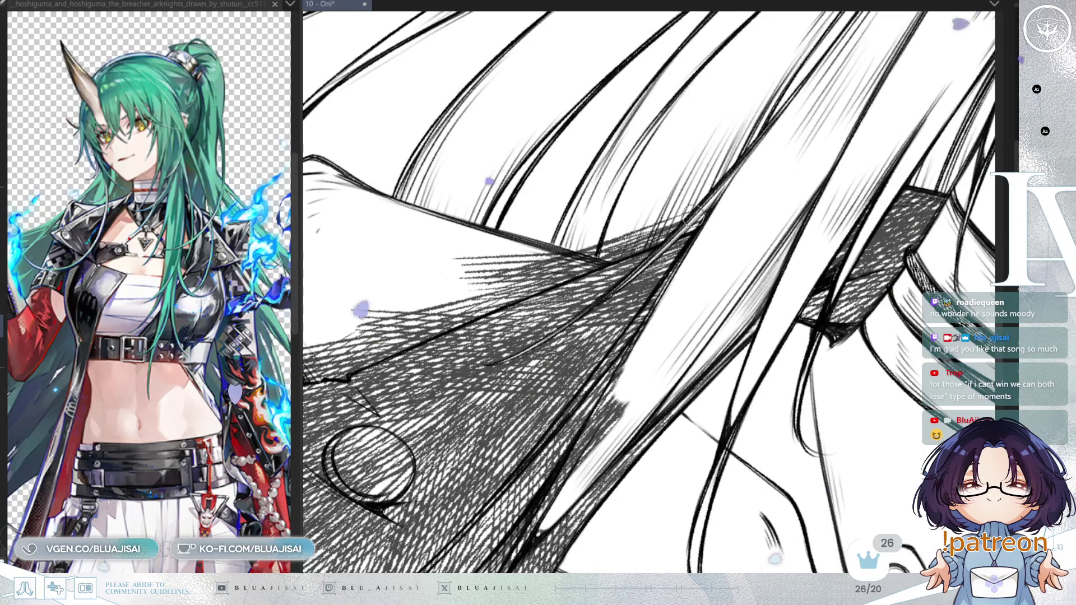
pyautogui.moveTo(645, 261); pyautogui.dragTo(678, 253)
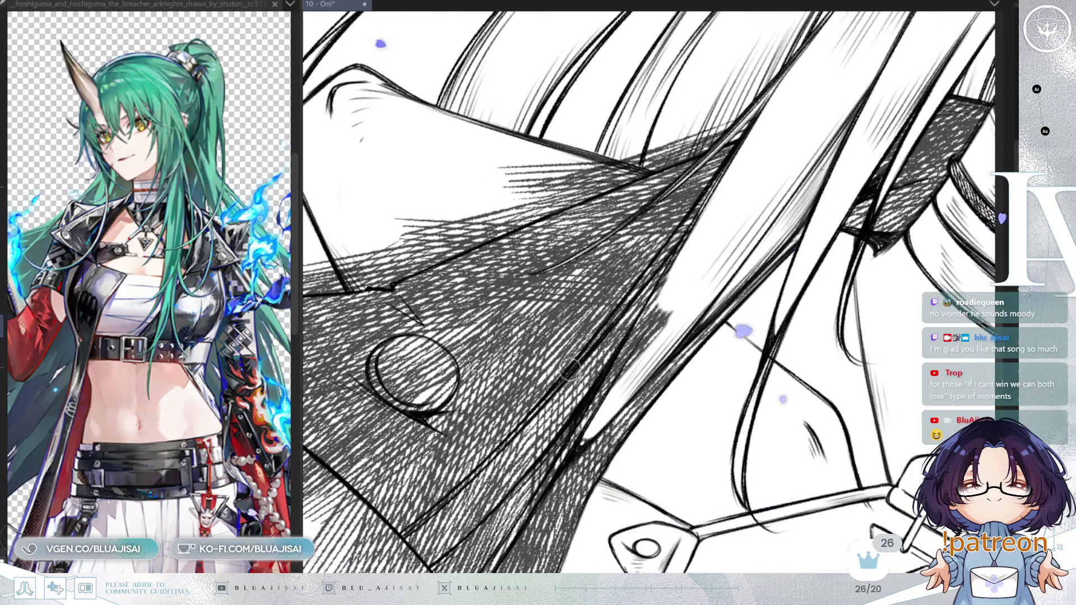
pyautogui.moveTo(598, 337); pyautogui.dragTo(646, 278)
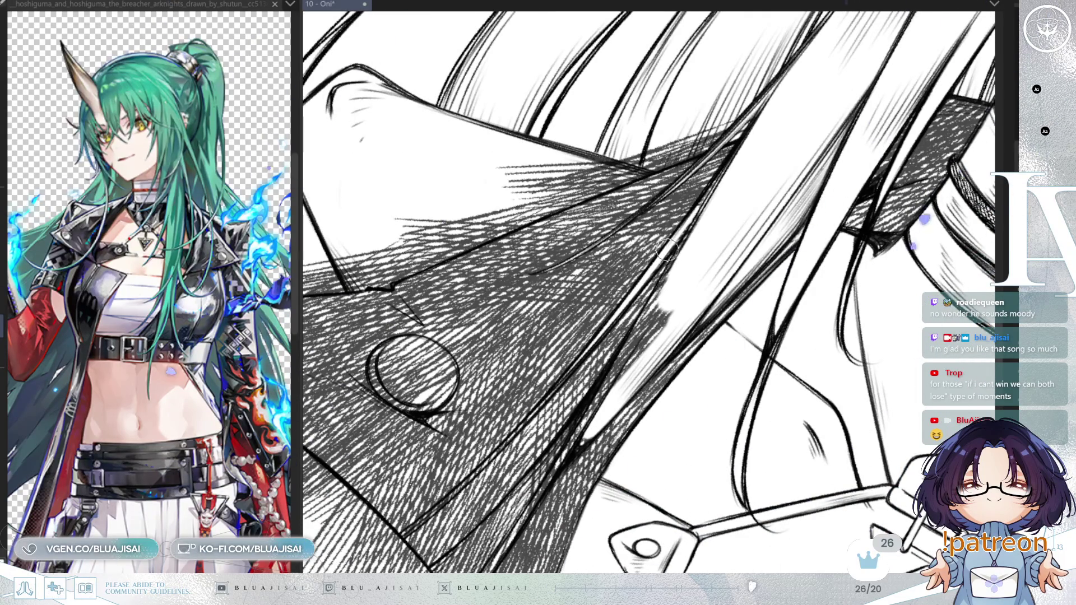
# Rotate along the hair strip and whiten the remaining hatching down its length
pyautogui.moveTo(702, 324); pyautogui.dragTo(554, 538)
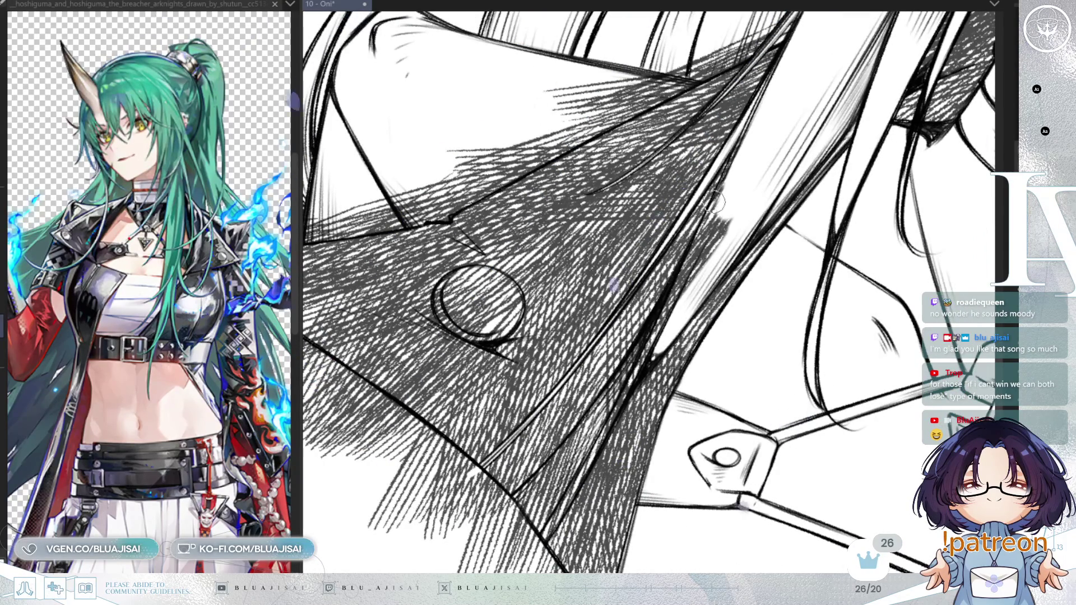
pyautogui.moveTo(693, 247); pyautogui.dragTo(740, 146)
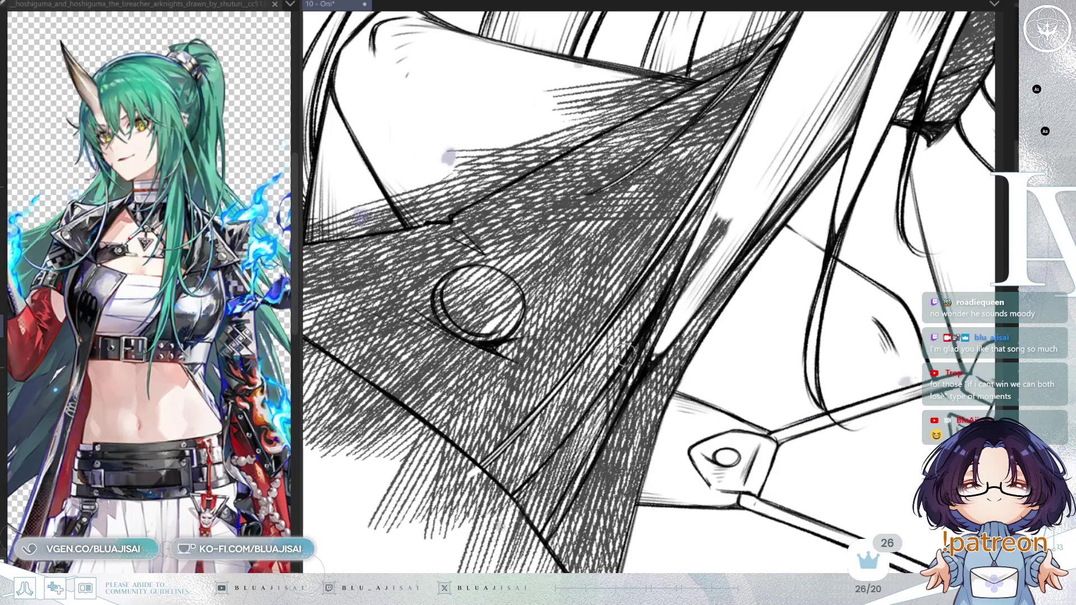
pyautogui.moveTo(714, 317); pyautogui.dragTo(875, 263)
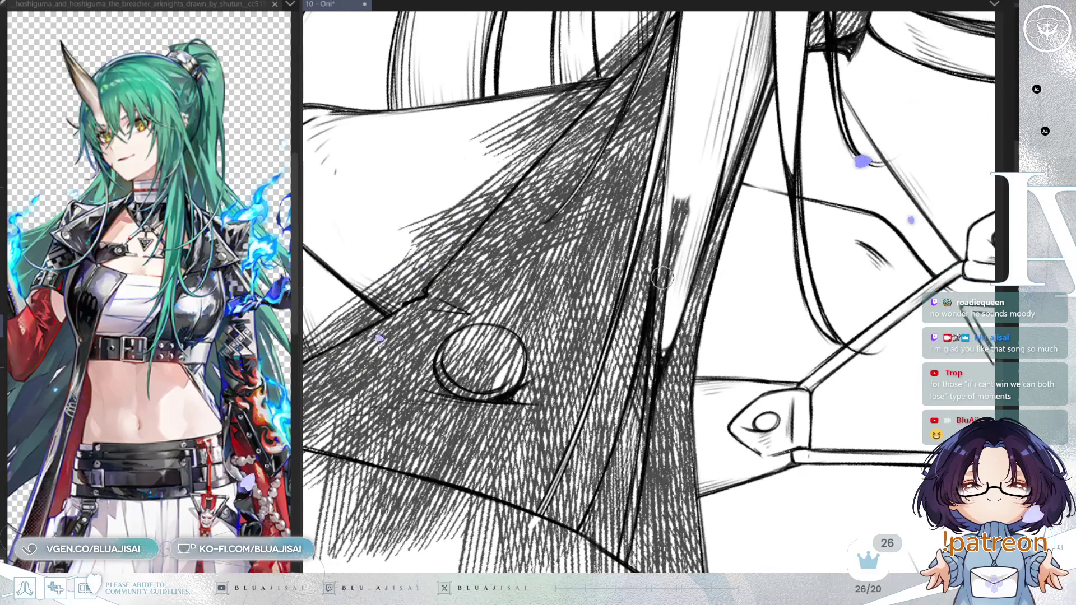
pyautogui.moveTo(668, 215)
pyautogui.mouseDown()
pyautogui.moveTo(633, 400)
pyautogui.moveTo(597, 512)
pyautogui.moveTo(619, 489)
pyautogui.moveTo(643, 425)
pyautogui.mouseUp()
pyautogui.moveTo(657, 358)
pyautogui.mouseDown()
pyautogui.moveTo(653, 370)
pyautogui.moveTo(672, 230)
pyautogui.moveTo(658, 307)
pyautogui.mouseUp()
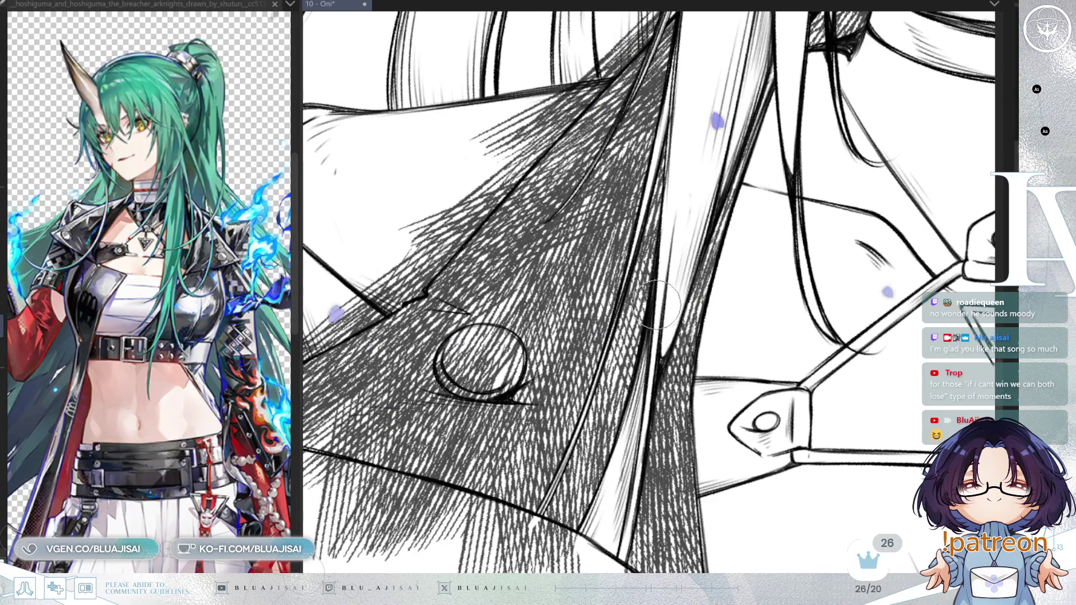
# White out the stray hatching beside the dark hair edge
pyautogui.scroll(-1, 656, 306)
pyautogui.scroll(-1, 654, 274)
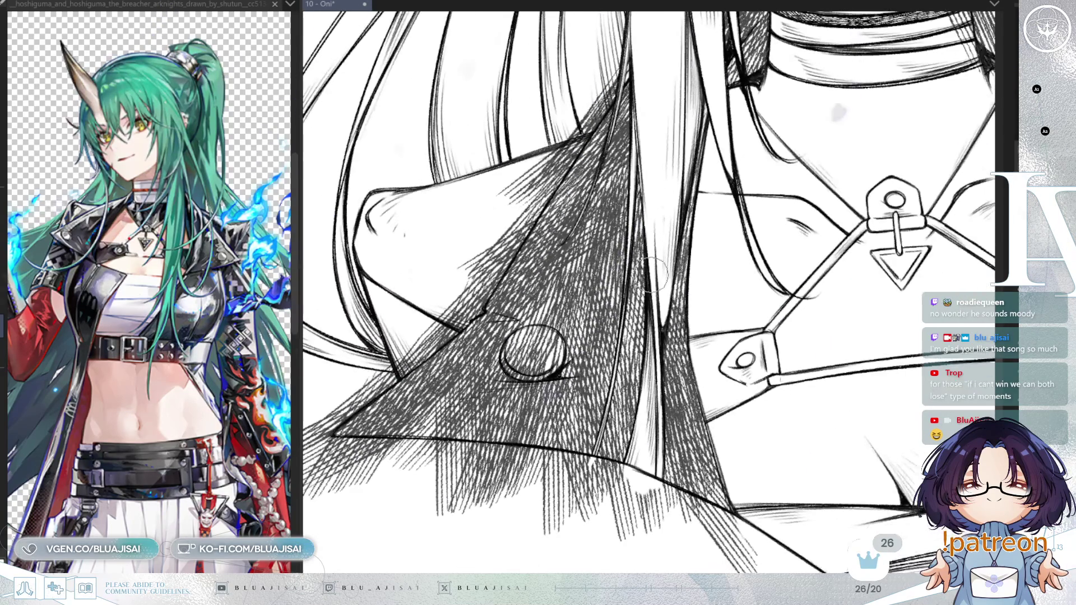
pyautogui.scroll(2, 660, 247)
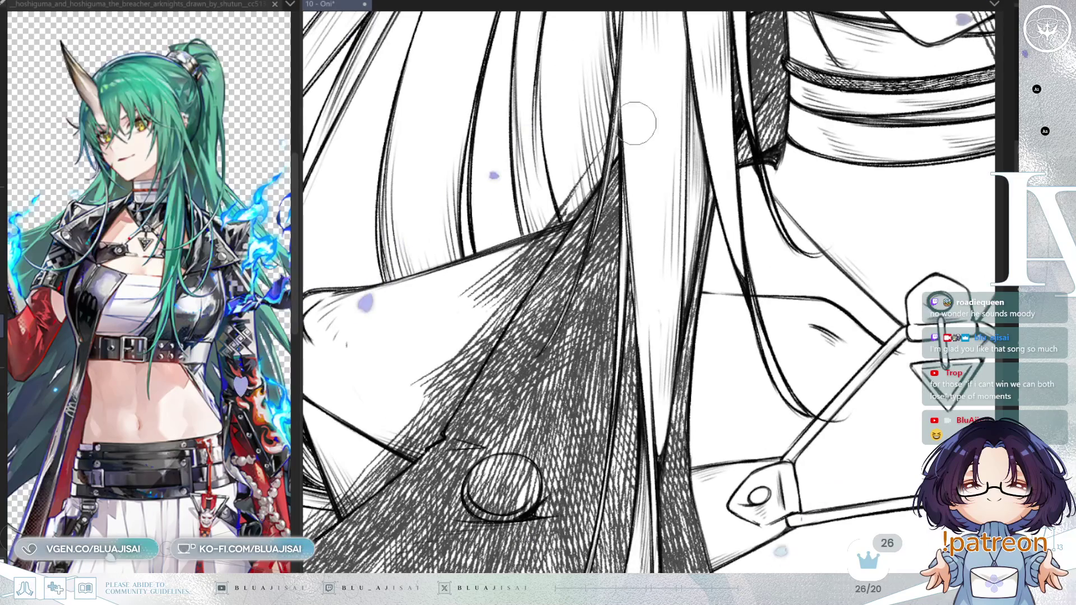
pyautogui.moveTo(611, 155)
pyautogui.mouseDown()
pyautogui.moveTo(527, 264)
pyautogui.moveTo(555, 218)
pyautogui.moveTo(493, 260)
pyautogui.moveTo(508, 304)
pyautogui.mouseUp()
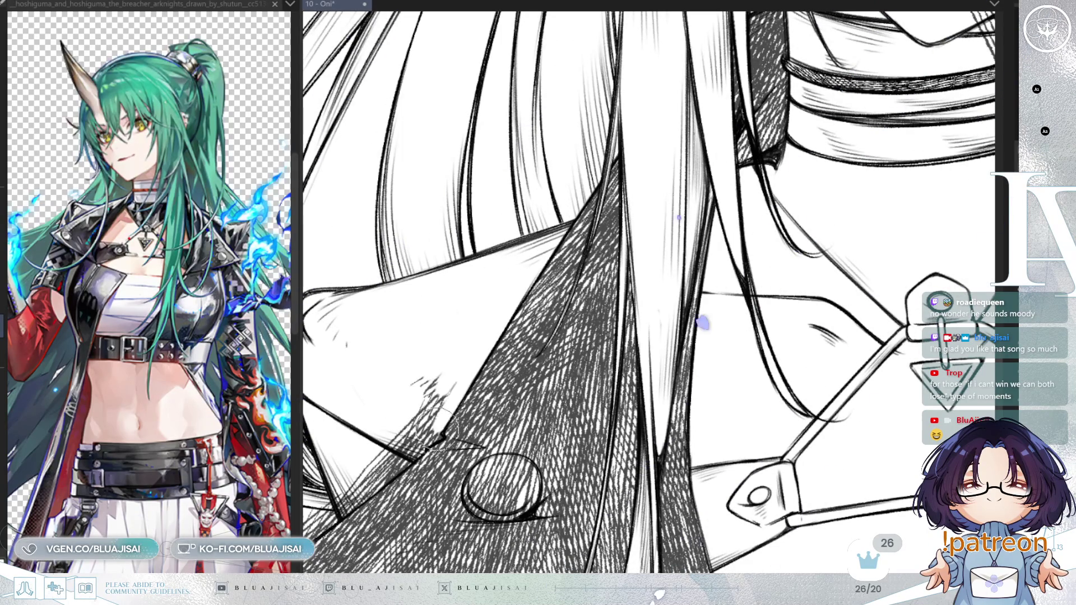
pyautogui.press('-')
pyautogui.press('-')
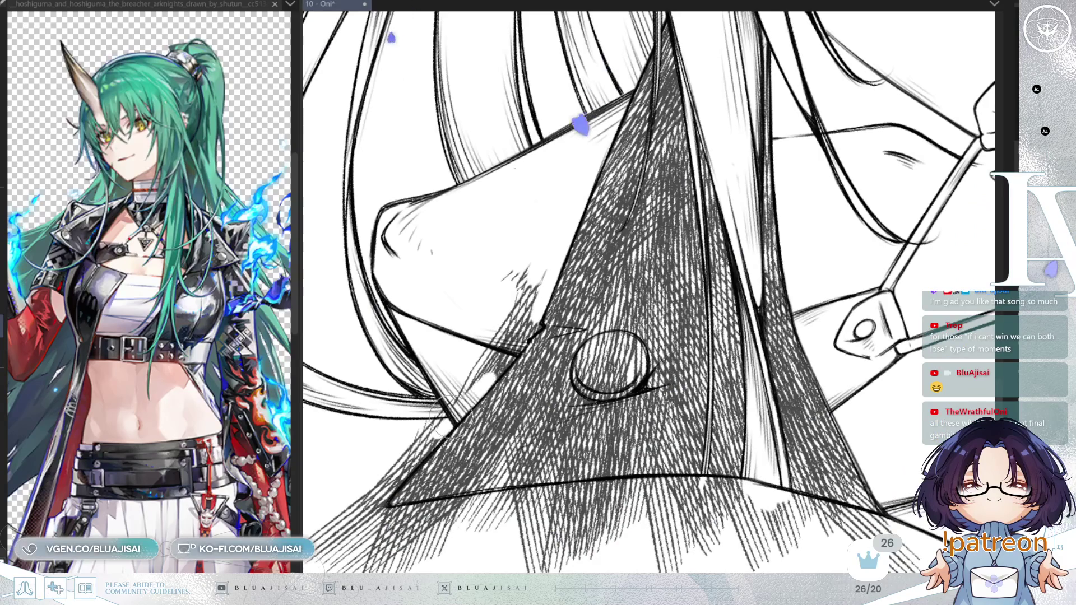
pyautogui.moveTo(535, 324)
pyautogui.mouseDown()
pyautogui.moveTo(532, 298)
pyautogui.moveTo(507, 284)
pyautogui.moveTo(516, 323)
pyautogui.moveTo(471, 364)
pyautogui.moveTo(451, 287)
pyautogui.mouseUp()
pyautogui.moveTo(486, 203)
pyautogui.mouseDown()
pyautogui.moveTo(519, 215)
pyautogui.moveTo(541, 96)
pyautogui.mouseUp()
pyautogui.moveTo(507, 336)
pyautogui.mouseDown()
pyautogui.moveTo(459, 436)
pyautogui.moveTo(471, 389)
pyautogui.moveTo(397, 485)
pyautogui.moveTo(654, 568)
pyautogui.mouseUp()
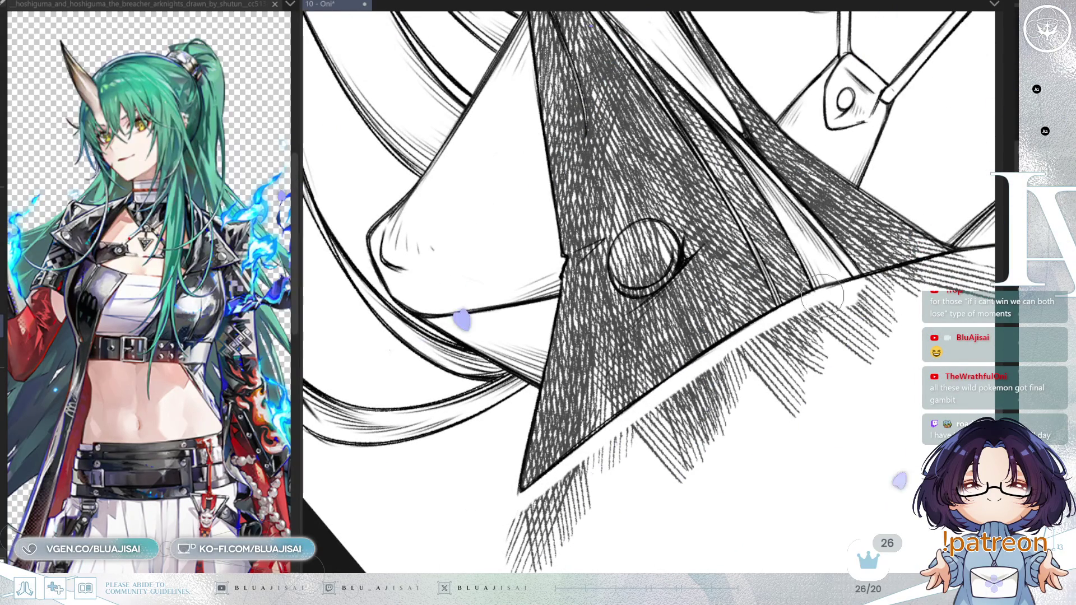
# With a larger eraser, clear the hatching spilling below the lapel's lower edge and tip
pyautogui.moveTo(879, 281)
pyautogui.mouseDown()
pyautogui.moveTo(850, 300)
pyautogui.moveTo(429, 180)
pyautogui.mouseUp()
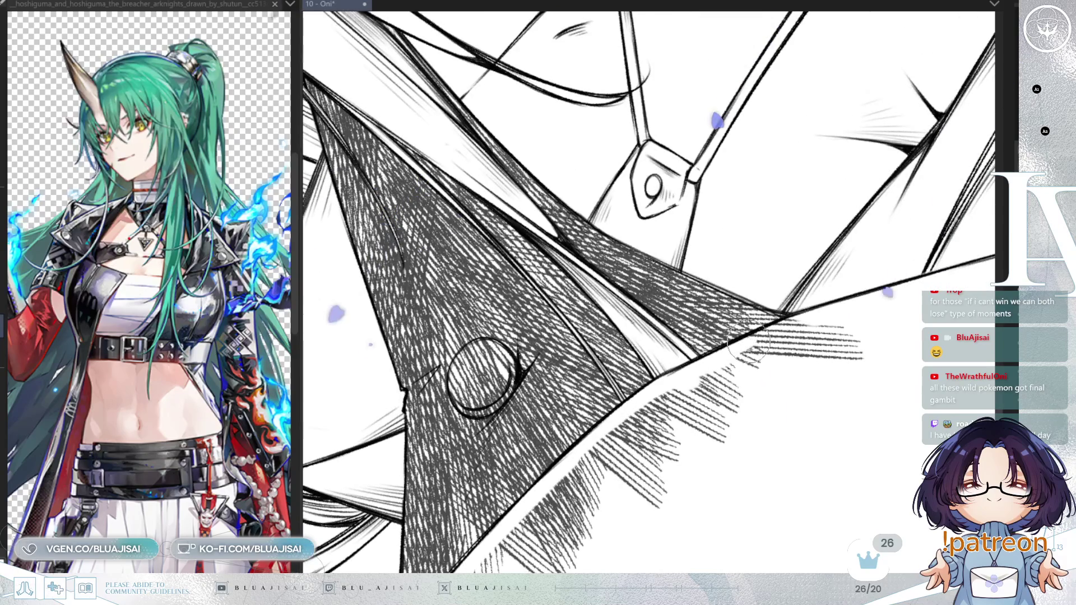
pyautogui.moveTo(823, 311)
pyautogui.mouseDown()
pyautogui.moveTo(785, 341)
pyautogui.moveTo(827, 345)
pyautogui.mouseUp()
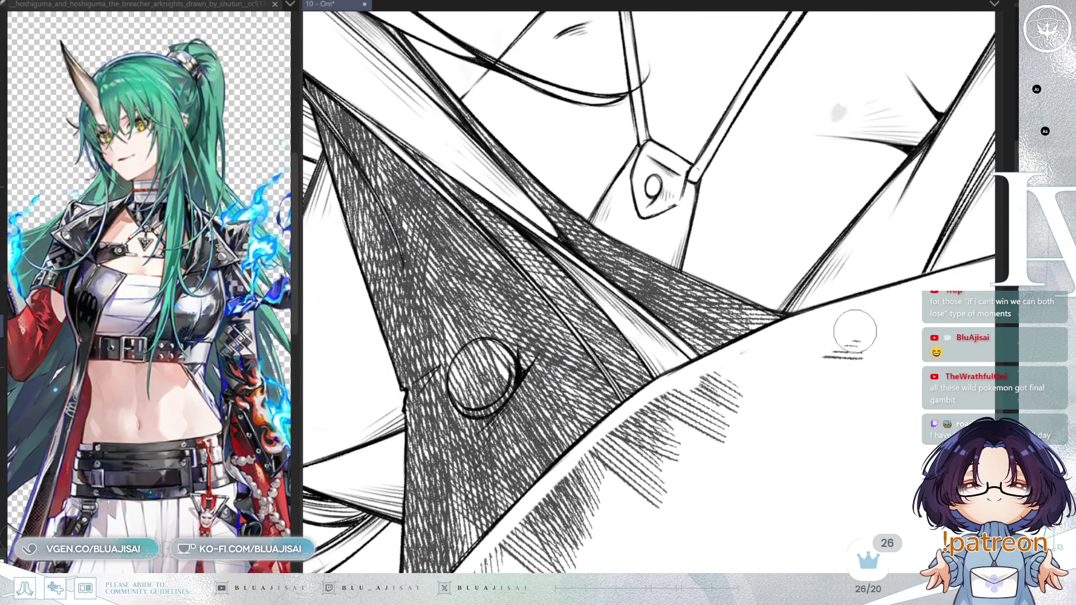
pyautogui.moveTo(661, 427); pyautogui.dragTo(691, 356)
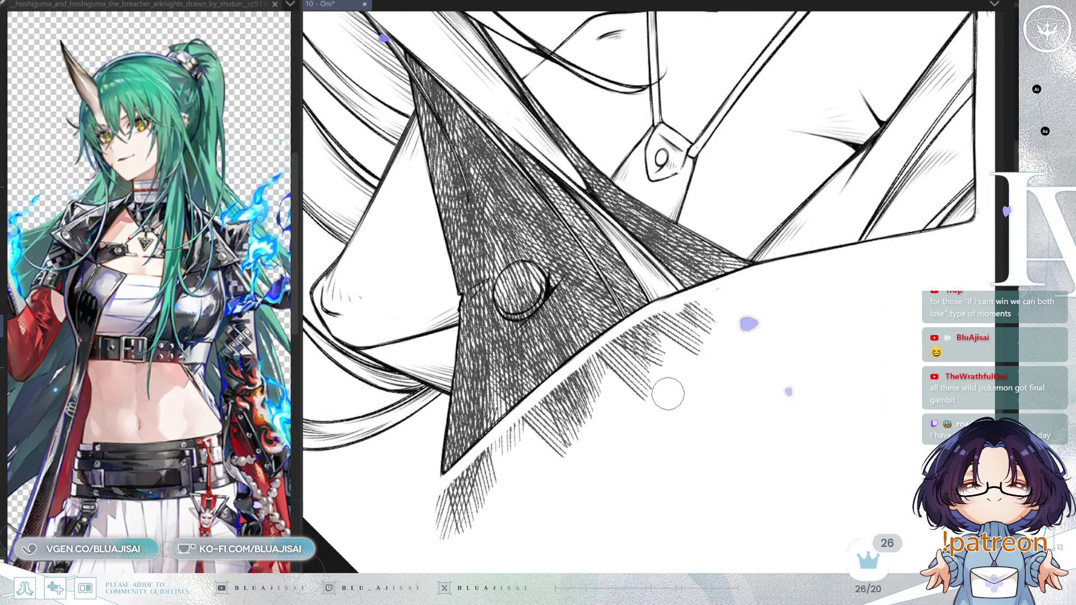
pyautogui.press(']')
pyautogui.press(']')
pyautogui.press(']')
pyautogui.moveTo(440, 490)
pyautogui.mouseDown()
pyautogui.moveTo(445, 432)
pyautogui.moveTo(461, 516)
pyautogui.moveTo(467, 483)
pyautogui.moveTo(710, 306)
pyautogui.mouseUp()
pyautogui.moveTo(662, 348); pyautogui.dragTo(567, 442)
pyautogui.moveTo(699, 372)
pyautogui.mouseDown()
pyautogui.moveTo(721, 331)
pyautogui.moveTo(791, 285)
pyautogui.moveTo(773, 437)
pyautogui.mouseUp()
pyautogui.scroll(2, 615, 331)
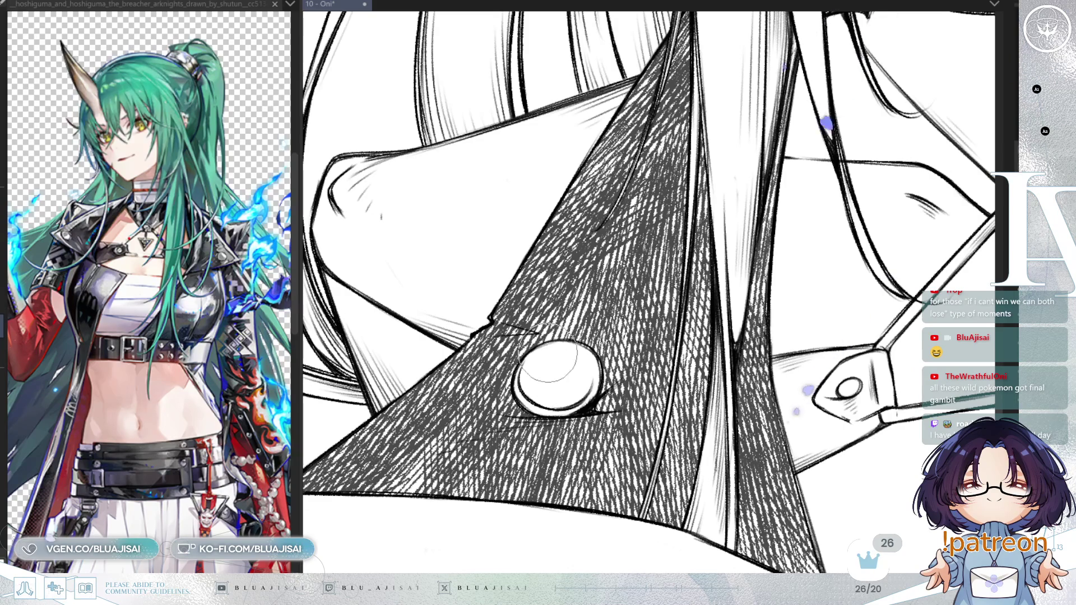
pyautogui.scroll(-5, 851, 327)
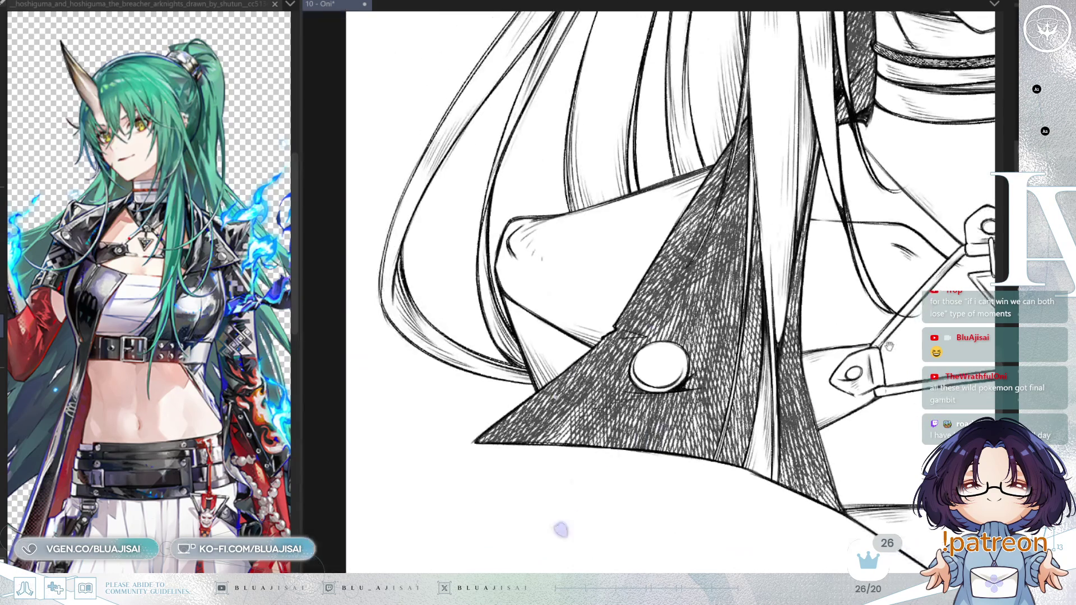
# Erase the cross-hatching on the chin above the choker
pyautogui.scroll(4, 723, 406)
pyautogui.scroll(3, 588, 291)
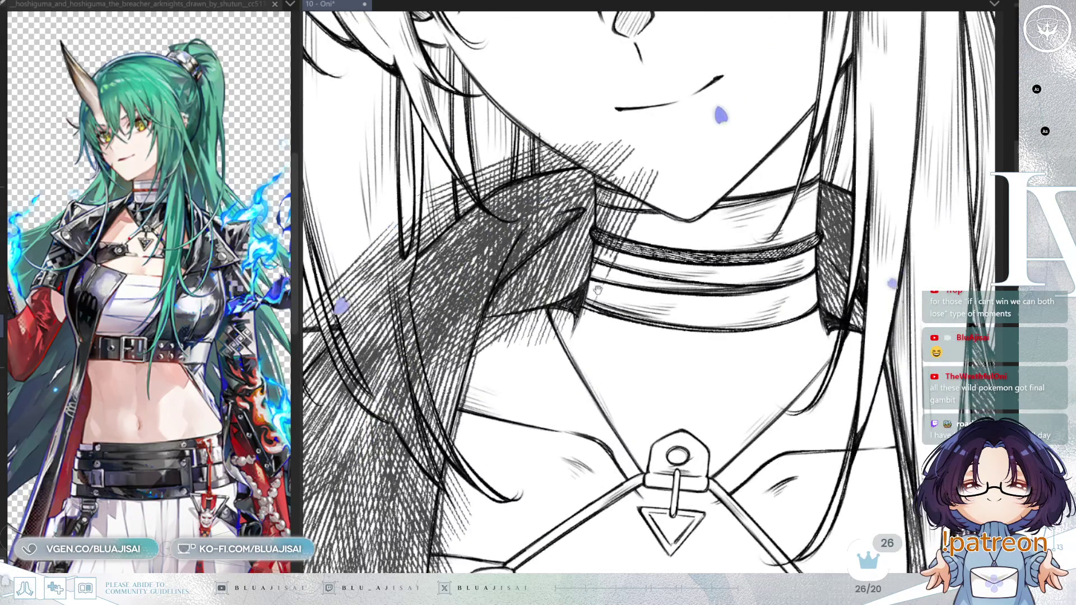
pyautogui.scroll(2, 588, 291)
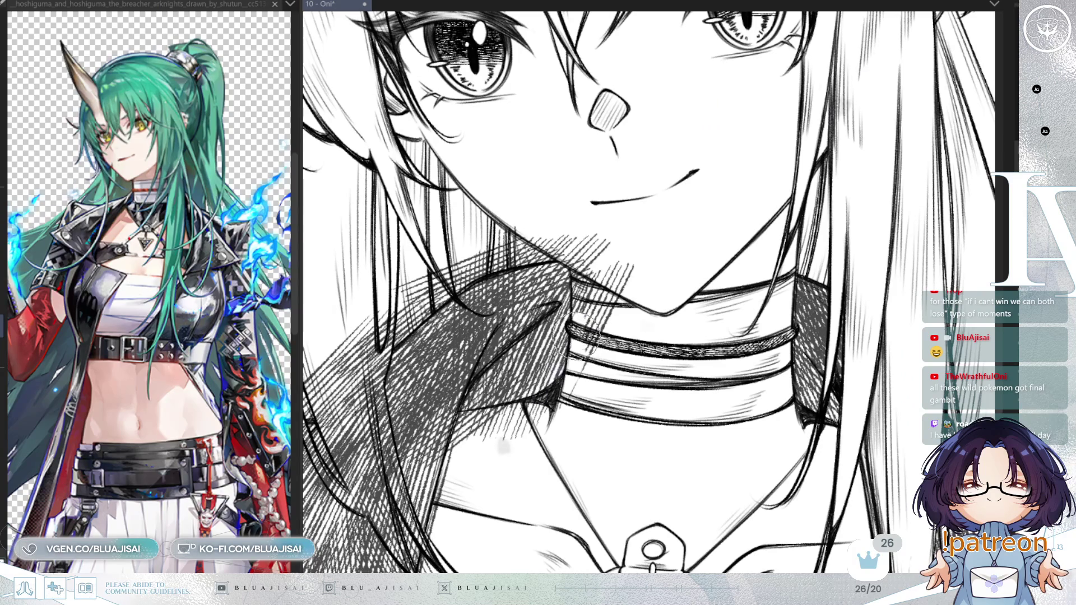
pyautogui.moveTo(573, 268)
pyautogui.mouseDown()
pyautogui.moveTo(582, 280)
pyautogui.moveTo(613, 240)
pyautogui.moveTo(633, 265)
pyautogui.moveTo(595, 330)
pyautogui.moveTo(588, 325)
pyautogui.mouseUp()
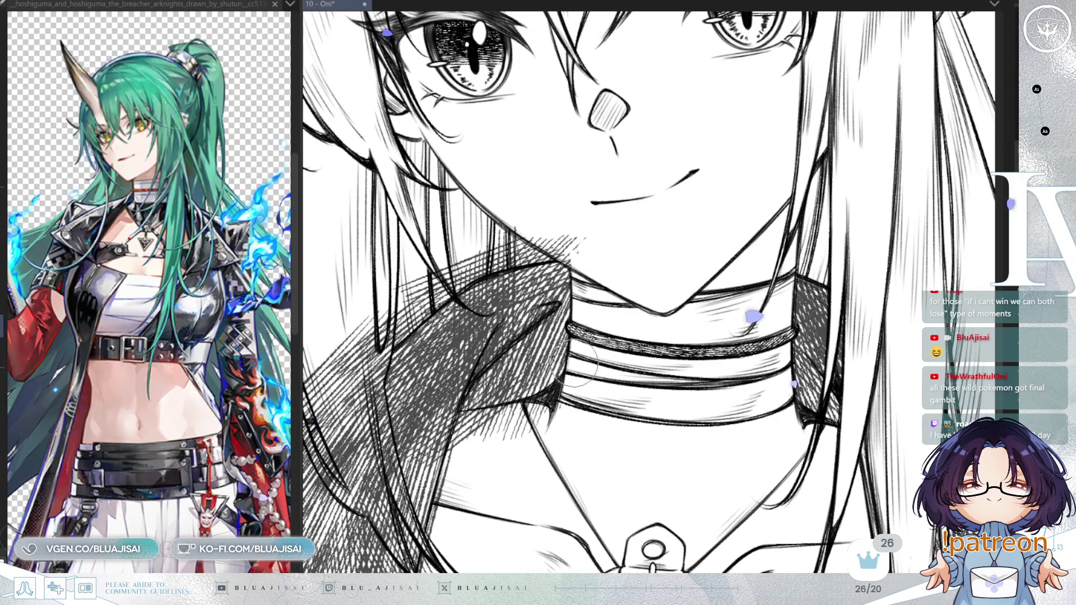
# Lighten the lapel hatching near the neck and clear the faint hatching under the chin
pyautogui.moveTo(573, 387); pyautogui.dragTo(507, 431)
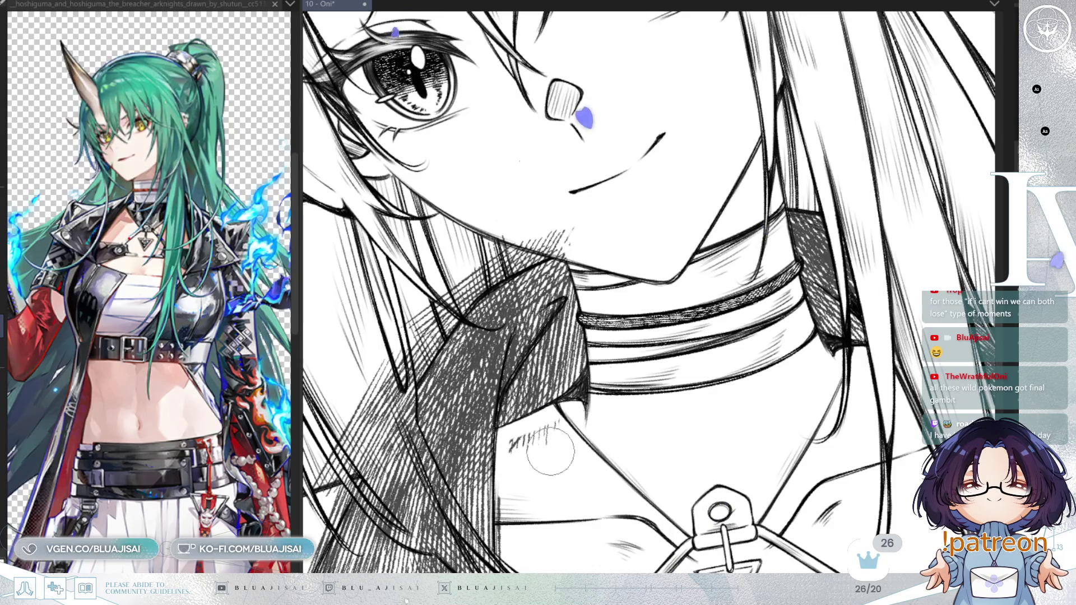
pyautogui.moveTo(529, 415); pyautogui.dragTo(610, 479)
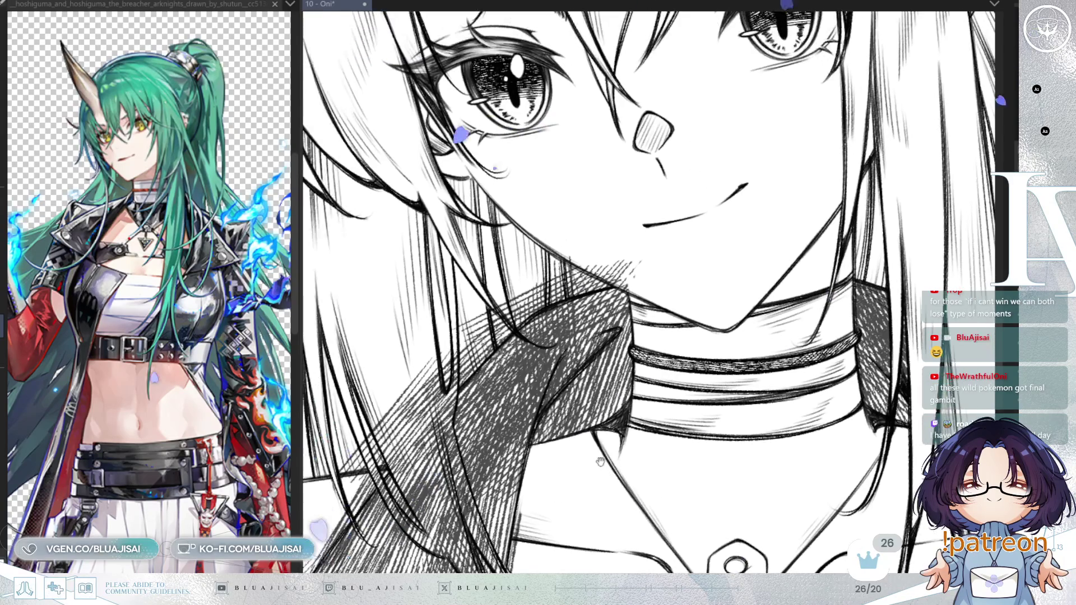
pyautogui.moveTo(426, 404); pyautogui.dragTo(527, 297)
pyautogui.moveTo(504, 348); pyautogui.dragTo(552, 292)
pyautogui.moveTo(627, 262)
pyautogui.mouseDown()
pyautogui.moveTo(588, 260)
pyautogui.moveTo(540, 301)
pyautogui.mouseUp()
pyautogui.moveTo(622, 280)
pyautogui.mouseDown()
pyautogui.moveTo(625, 258)
pyautogui.moveTo(476, 328)
pyautogui.moveTo(437, 387)
pyautogui.moveTo(477, 314)
pyautogui.moveTo(409, 403)
pyautogui.moveTo(482, 314)
pyautogui.mouseUp()
pyautogui.moveTo(527, 467)
pyautogui.mouseDown()
pyautogui.moveTo(578, 444)
pyautogui.moveTo(587, 369)
pyautogui.mouseUp()
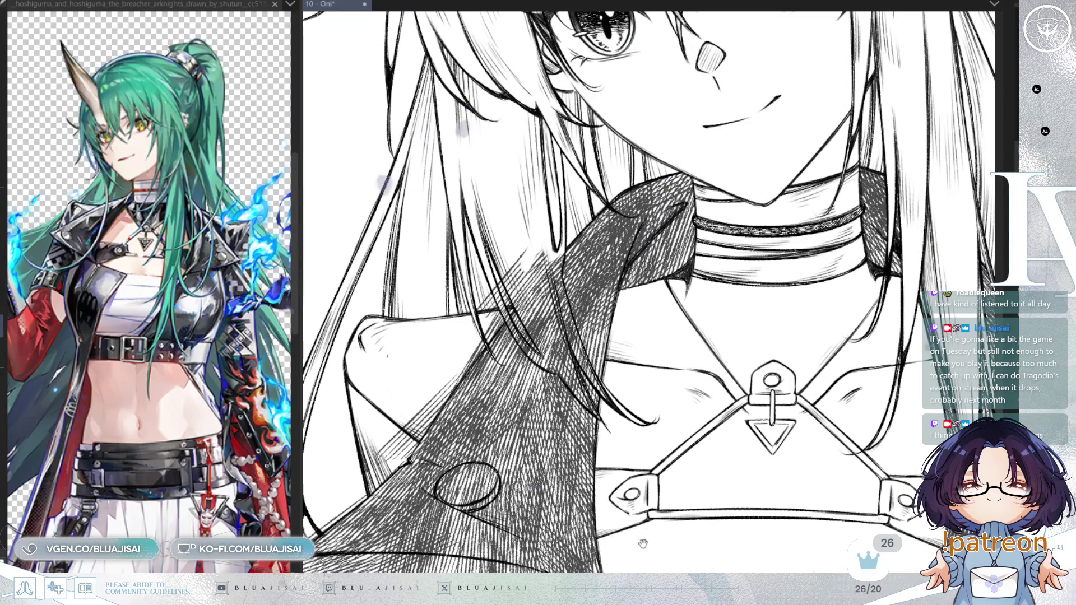
# In a mirrored, rotated view, hatch the lapel's lower edge out to its tip
pyautogui.moveTo(646, 547); pyautogui.dragTo(614, 441)
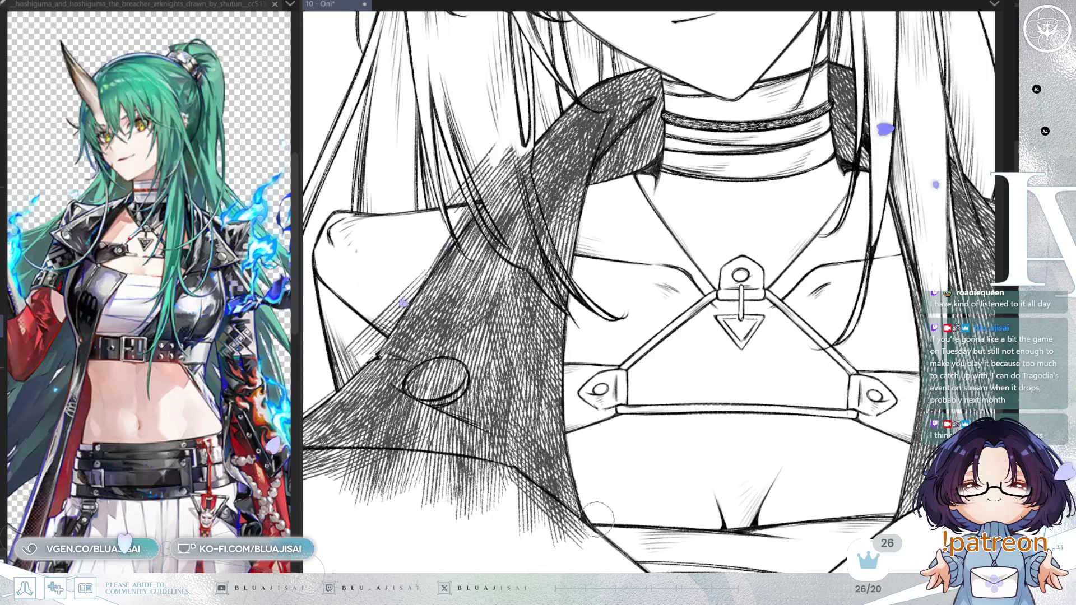
pyautogui.press('h')
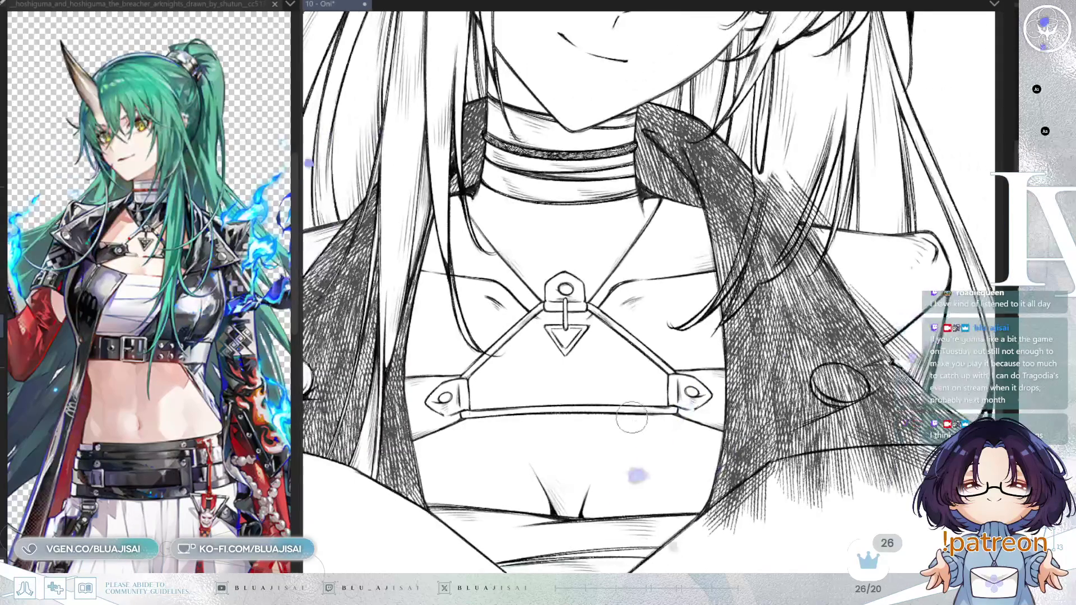
pyautogui.moveTo(710, 450); pyautogui.dragTo(674, 426)
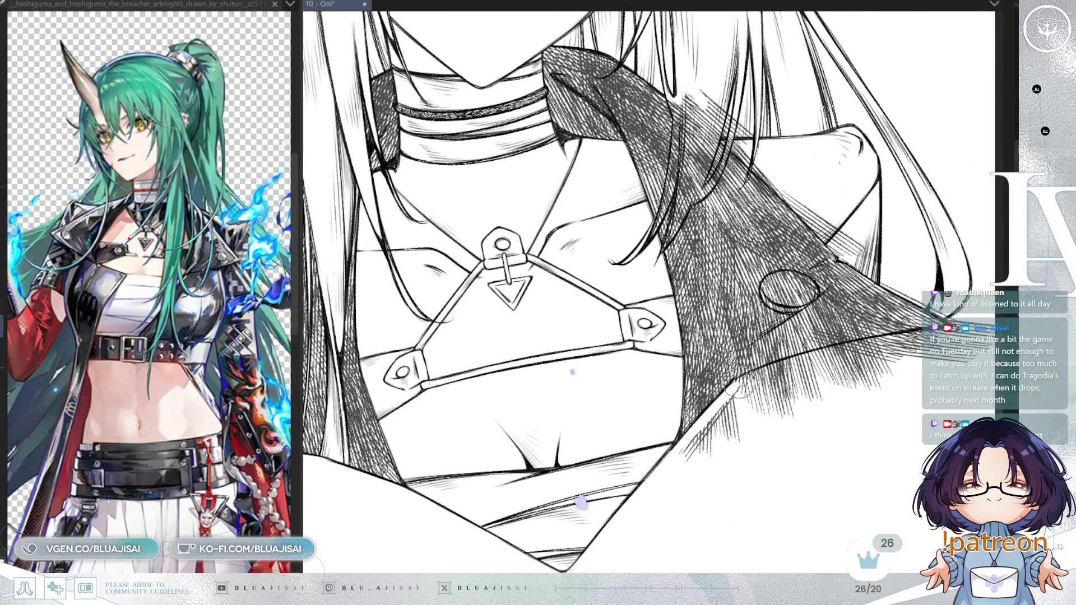
pyautogui.moveTo(740, 387); pyautogui.dragTo(723, 375)
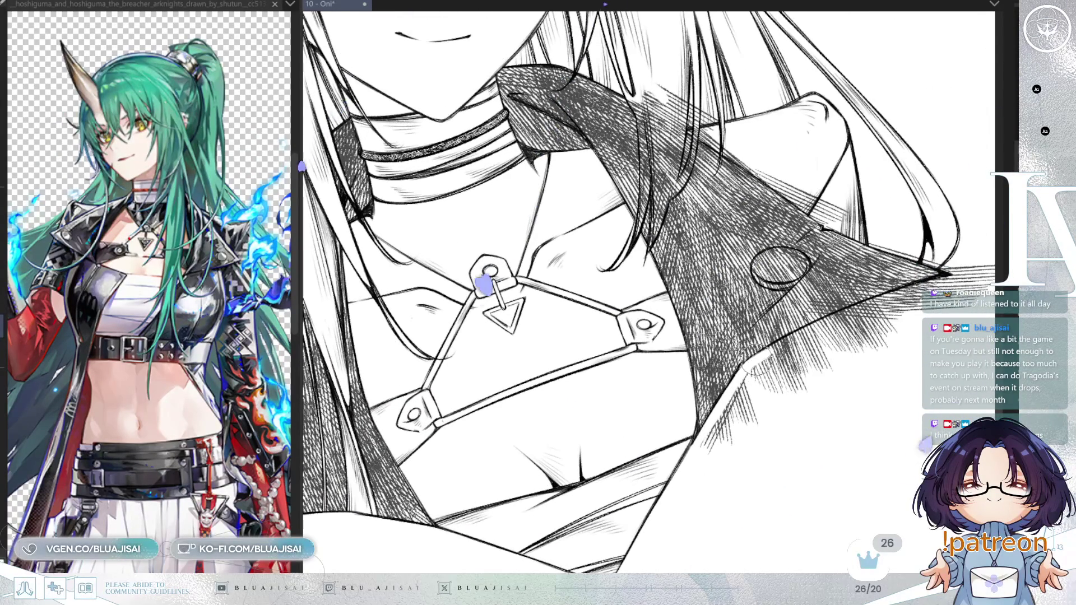
pyautogui.moveTo(814, 335); pyautogui.dragTo(954, 274)
# Erase the stray hatching below the lapel, then return the view to normal
pyautogui.moveTo(745, 414); pyautogui.dragTo(729, 401)
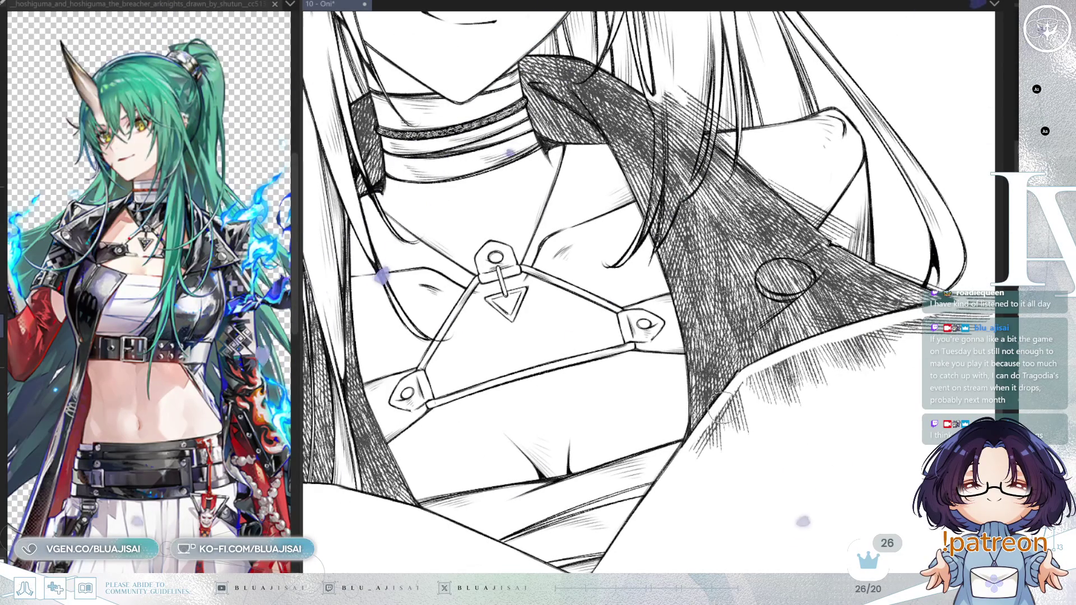
pyautogui.moveTo(720, 400); pyautogui.dragTo(675, 420)
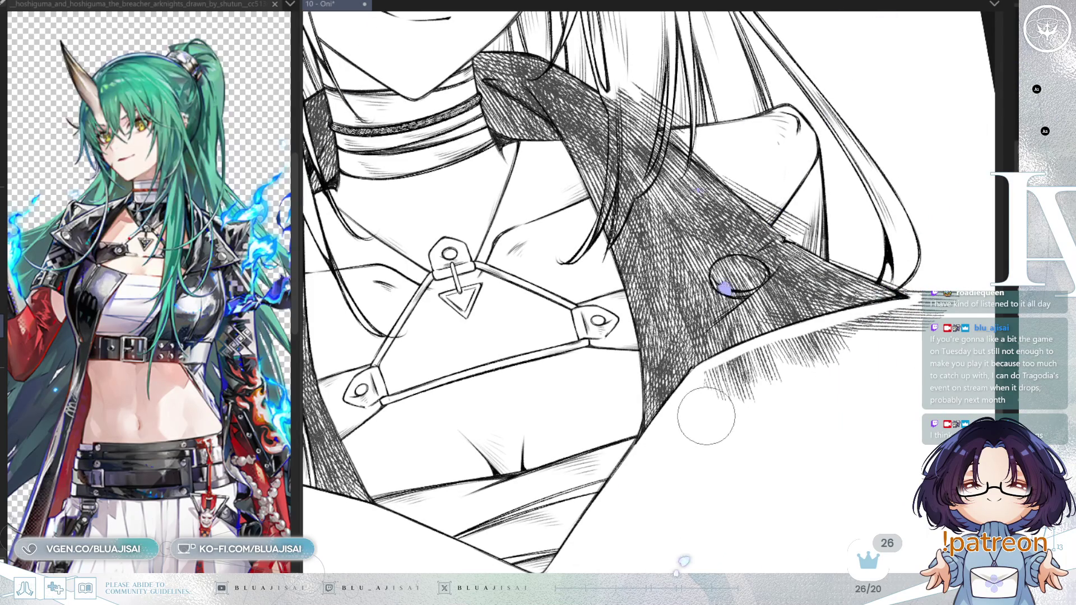
pyautogui.moveTo(701, 387)
pyautogui.mouseDown()
pyautogui.moveTo(880, 337)
pyautogui.moveTo(833, 343)
pyautogui.mouseUp()
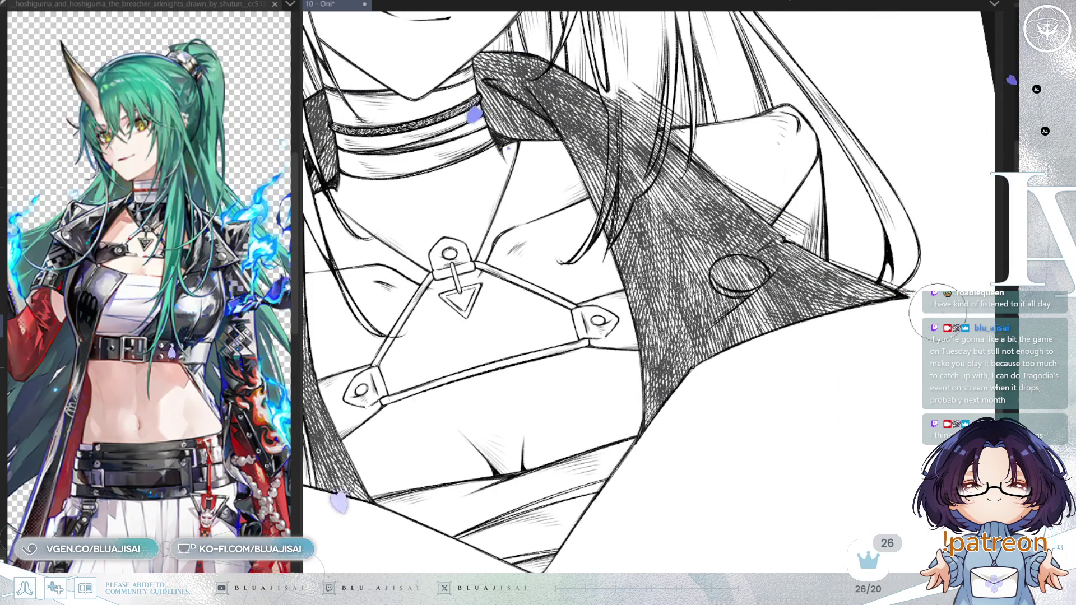
pyautogui.press('-')
pyautogui.press('h')
pyautogui.press('-')
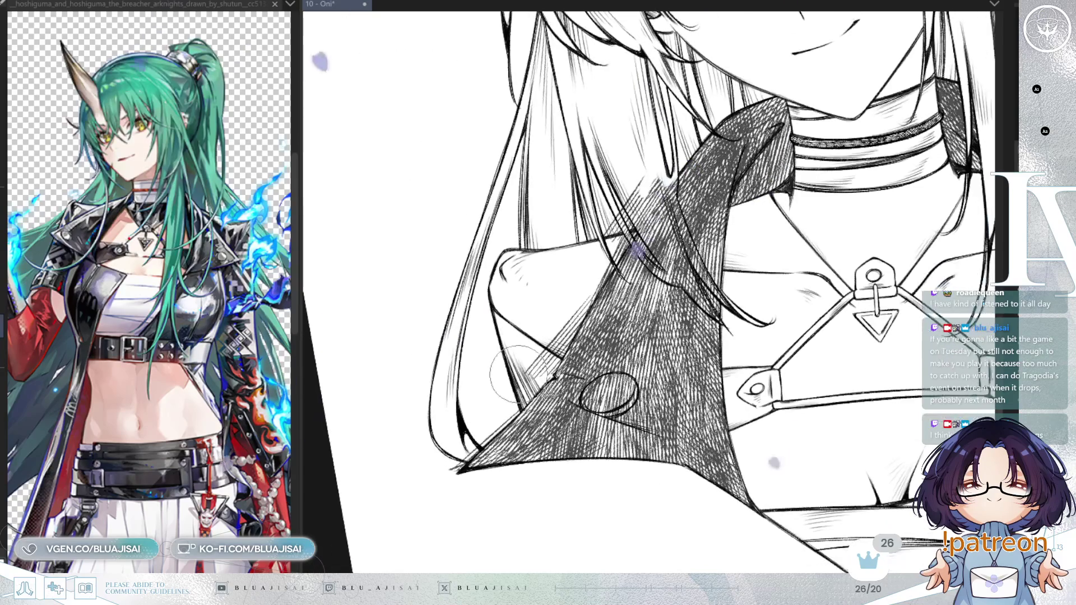
# Paint white over the hatching in the hair strand crossing the lapel
pyautogui.scroll(1, 456, 471)
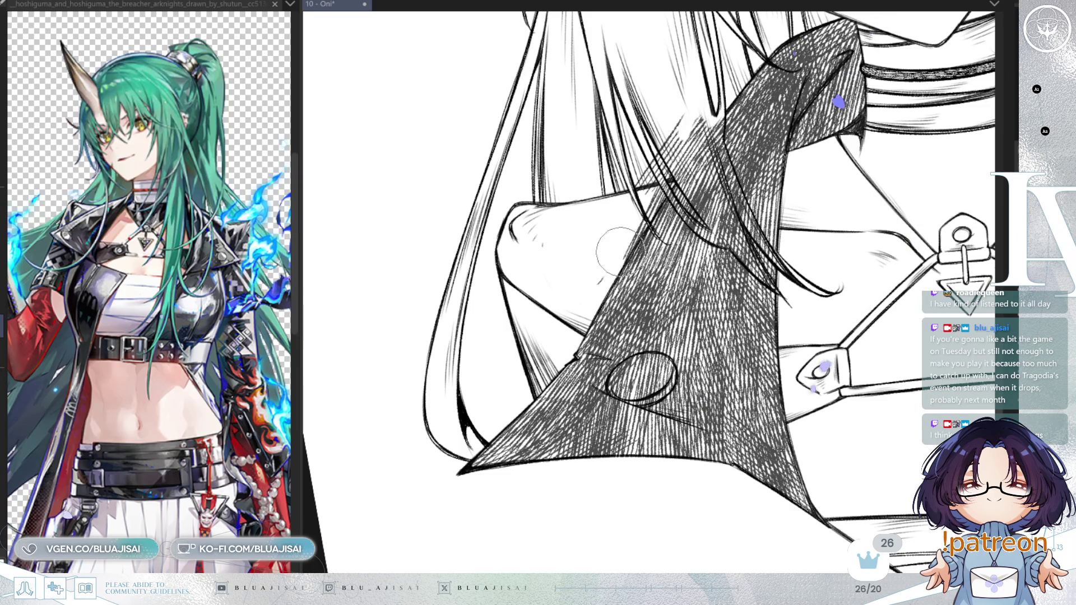
pyautogui.moveTo(612, 247); pyautogui.dragTo(541, 366)
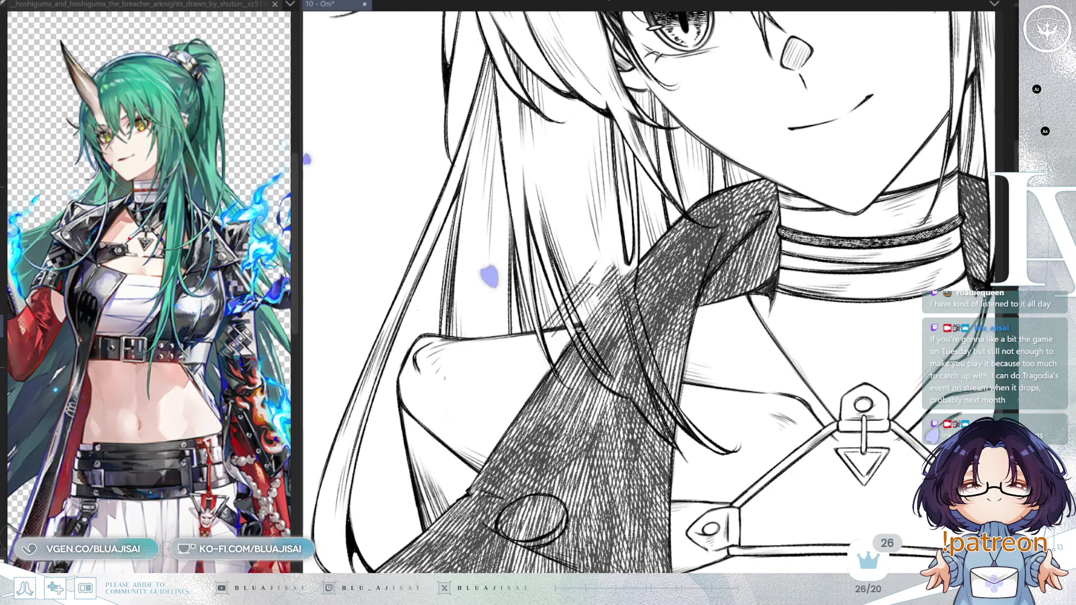
pyautogui.moveTo(530, 346); pyautogui.dragTo(638, 261)
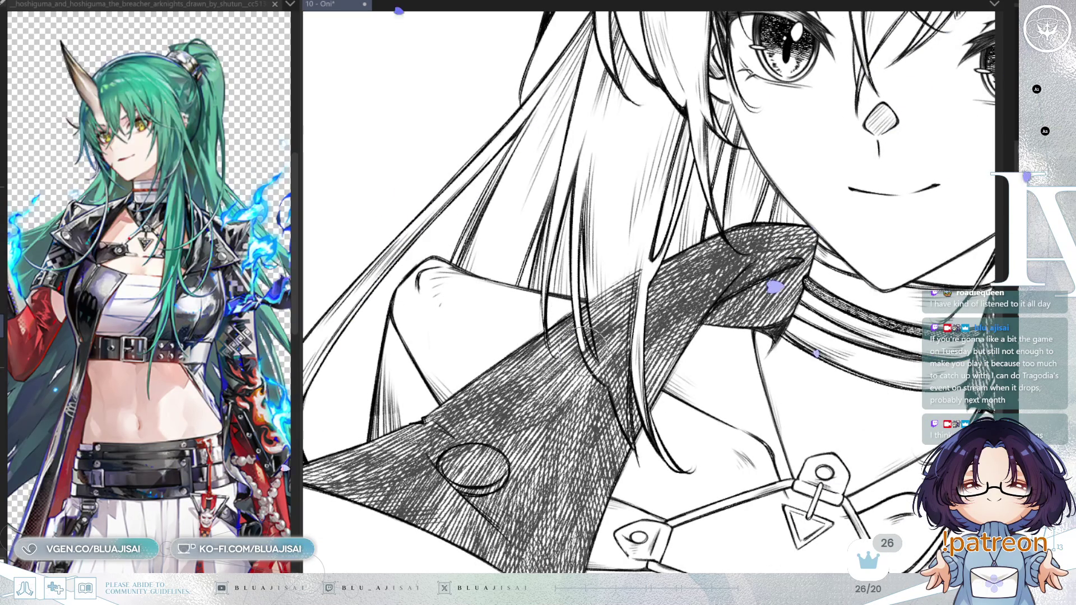
pyautogui.moveTo(582, 322); pyautogui.dragTo(619, 406)
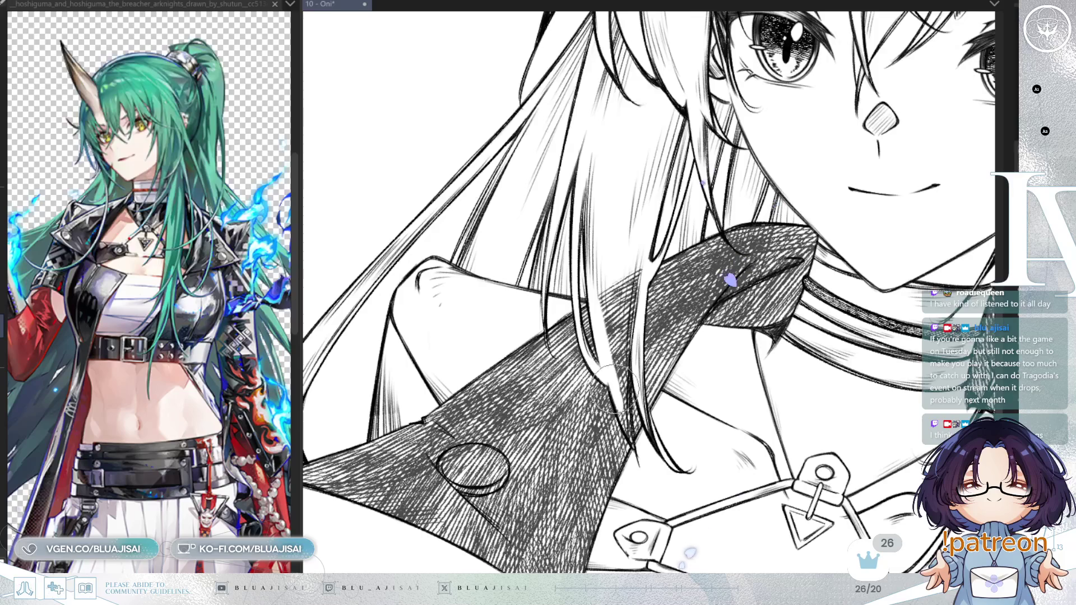
pyautogui.moveTo(624, 358)
pyautogui.mouseDown()
pyautogui.moveTo(610, 294)
pyautogui.moveTo(619, 264)
pyautogui.moveTo(638, 253)
pyautogui.mouseUp()
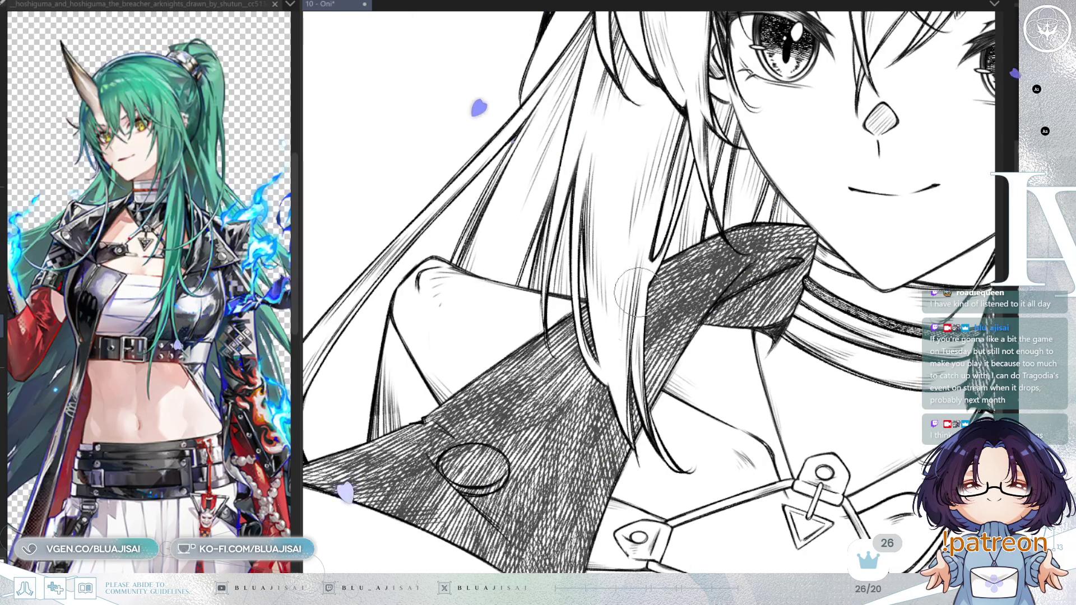
# Hatch the upper part of the lapel button oval in a rotated, mirrored view
pyautogui.press('-')
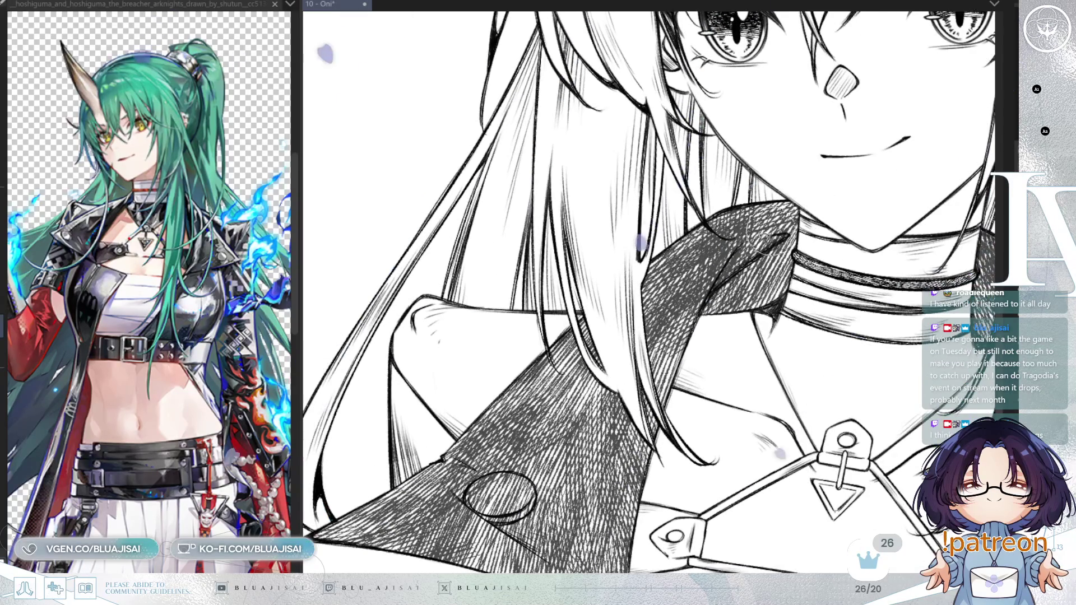
pyautogui.press('-')
pyautogui.moveTo(633, 404); pyautogui.dragTo(694, 287)
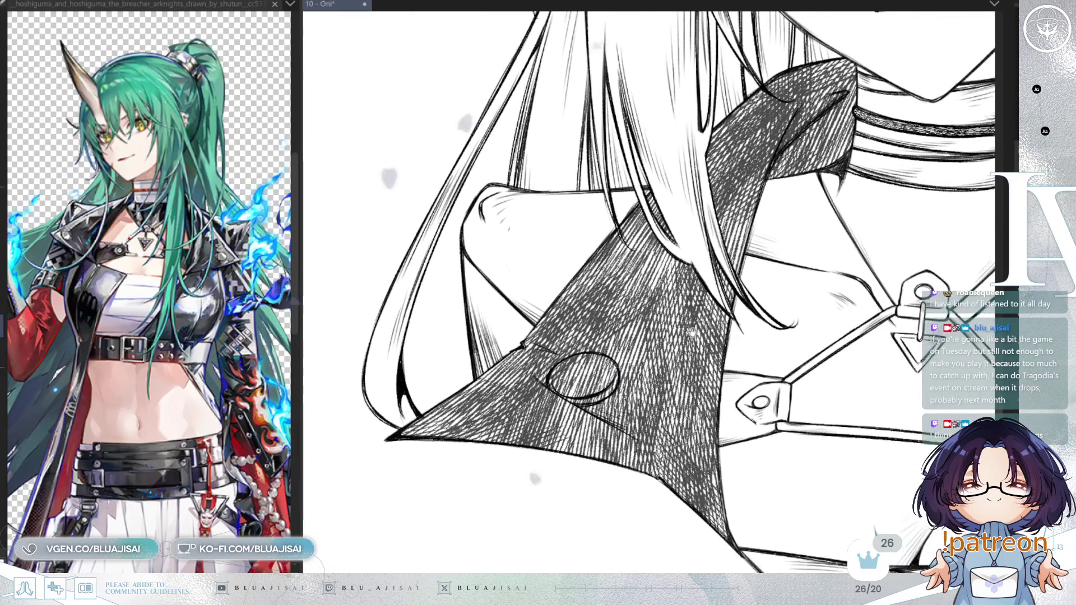
pyautogui.press('h')
pyautogui.scroll(1, 672, 376)
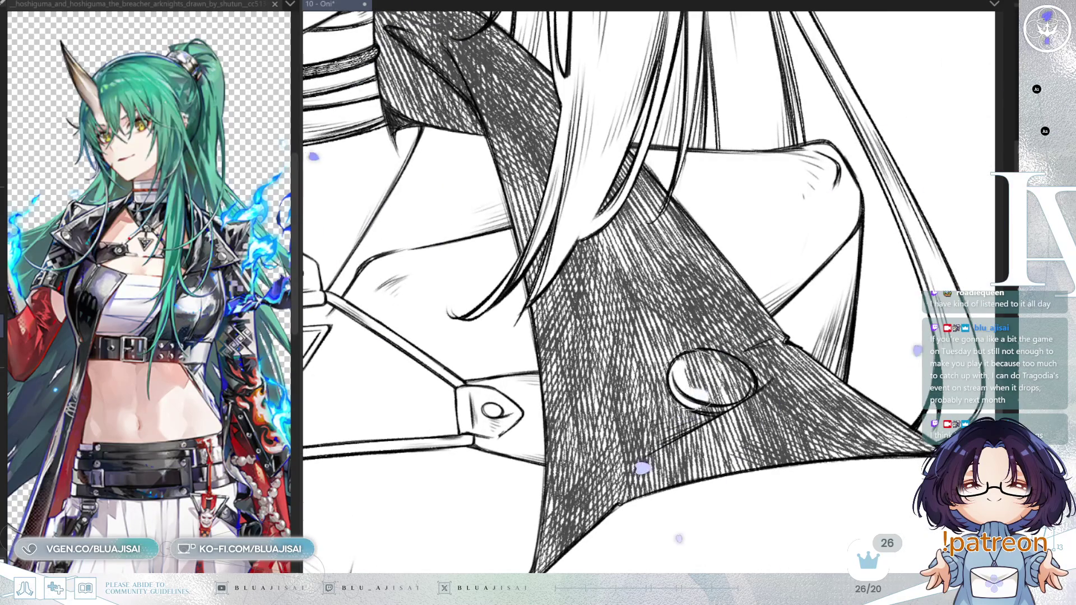
pyautogui.moveTo(687, 376)
pyautogui.mouseDown()
pyautogui.moveTo(714, 364)
pyautogui.moveTo(736, 373)
pyautogui.moveTo(703, 379)
pyautogui.mouseUp()
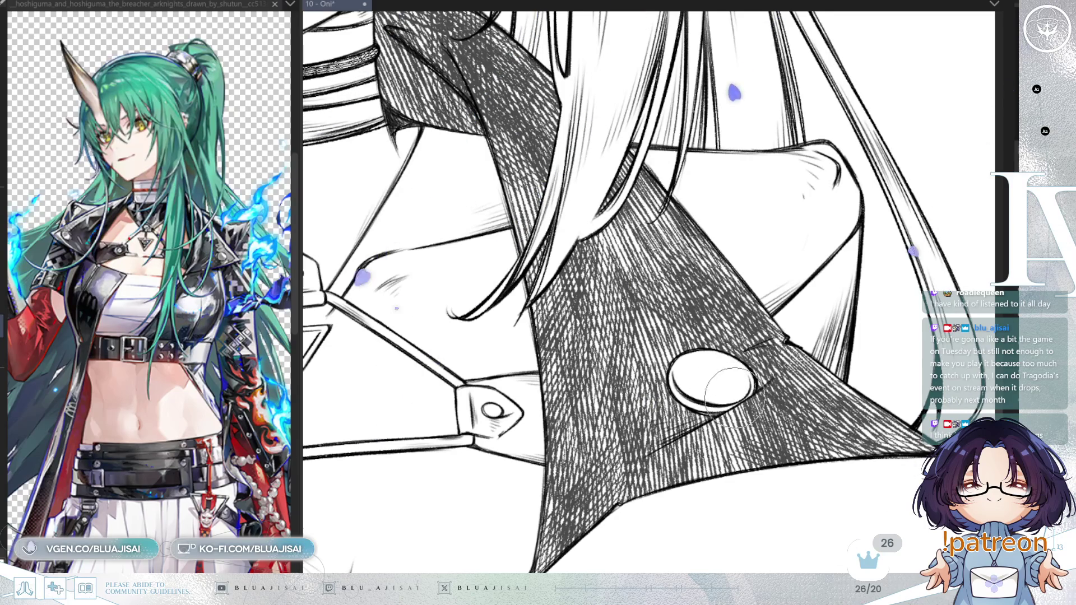
pyautogui.scroll(-2, 735, 376)
pyautogui.moveTo(765, 334); pyautogui.dragTo(824, 399)
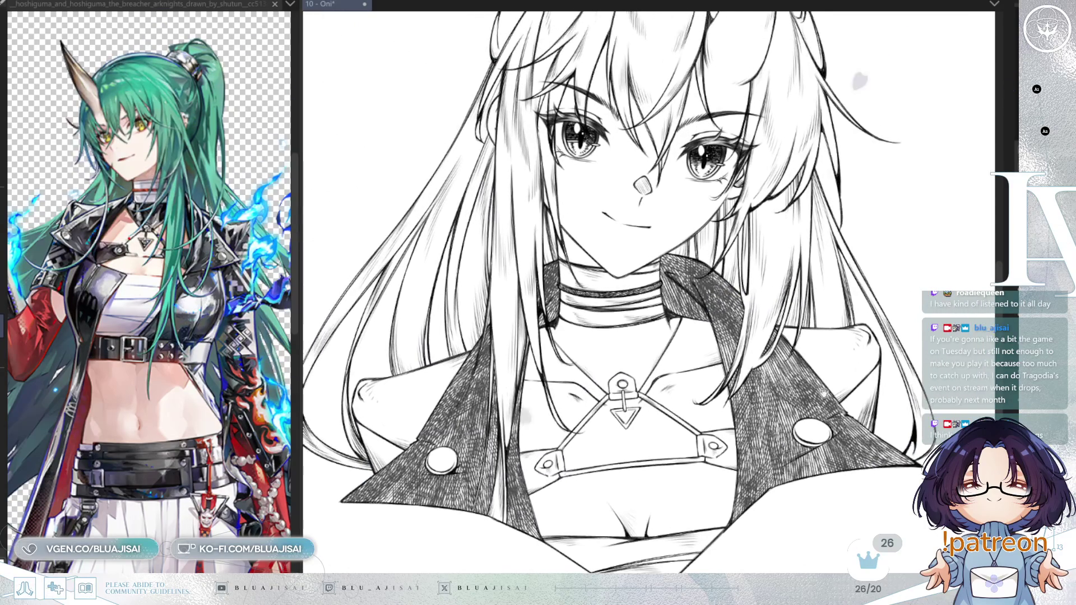
# Save the drawing and rework the hatching on the jacket lapels
pyautogui.press('-')
pyautogui.press('-')
pyautogui.press('-')
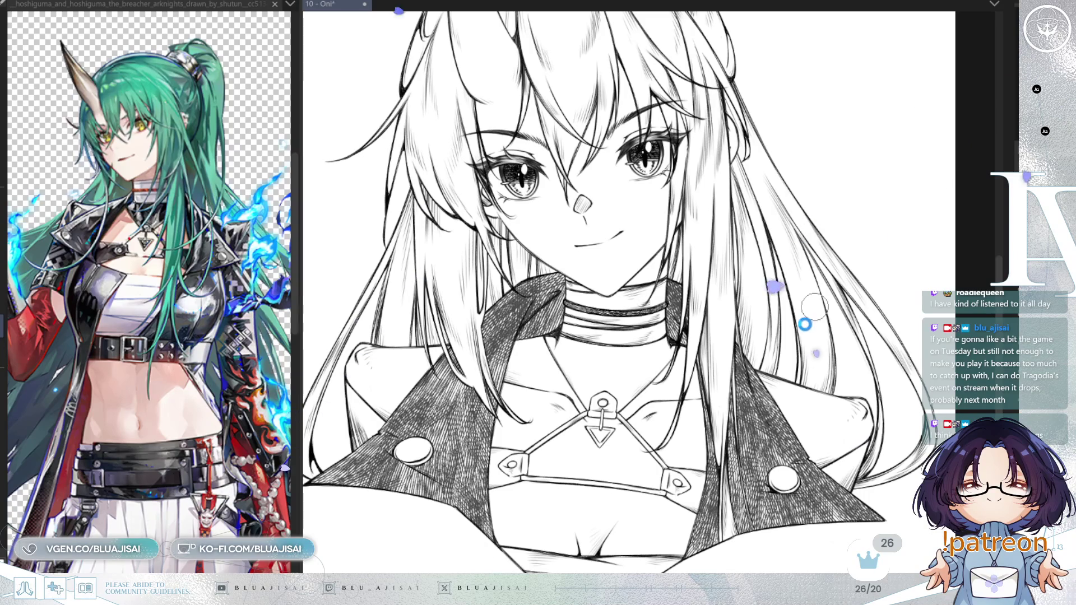
pyautogui.hotkey('ctrl', 's')
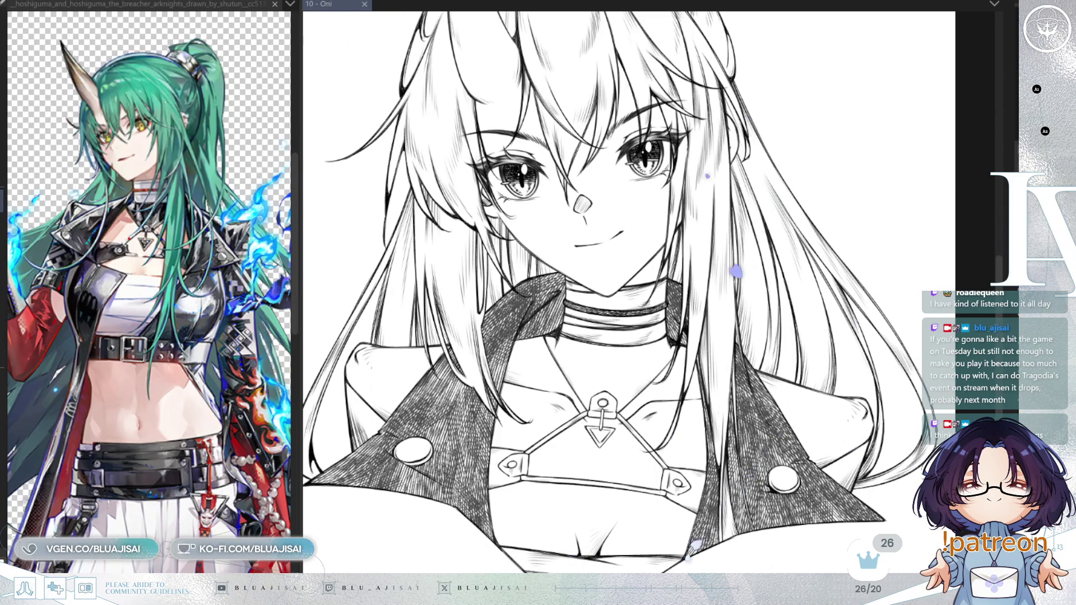
pyautogui.hotkey('ctrl', 'v')
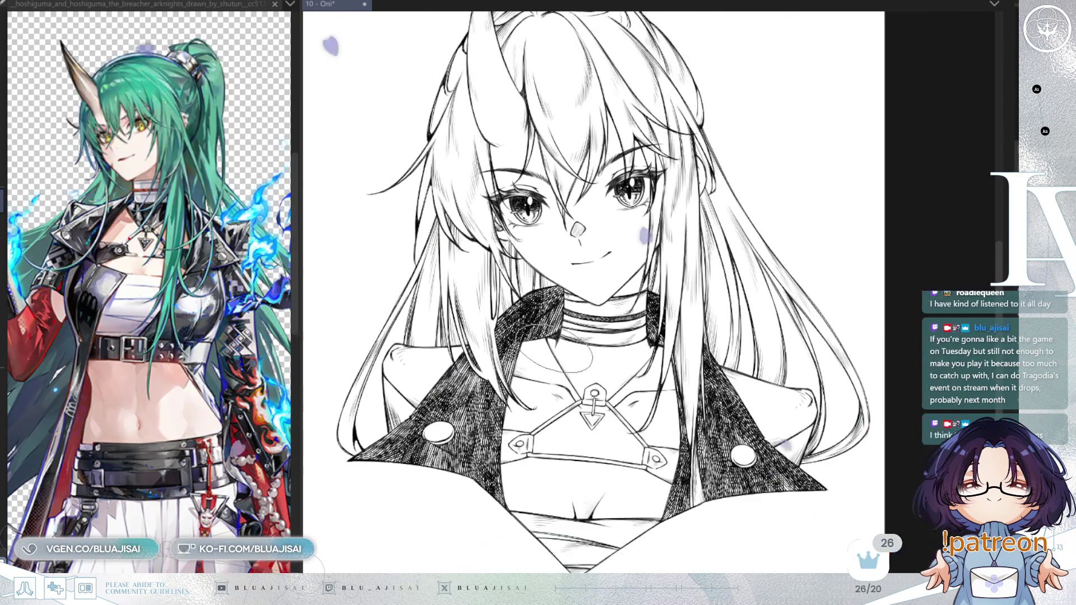
pyautogui.moveTo(493, 300)
pyautogui.mouseDown()
pyautogui.moveTo(524, 277)
pyautogui.moveTo(487, 316)
pyautogui.moveTo(532, 302)
pyautogui.mouseUp()
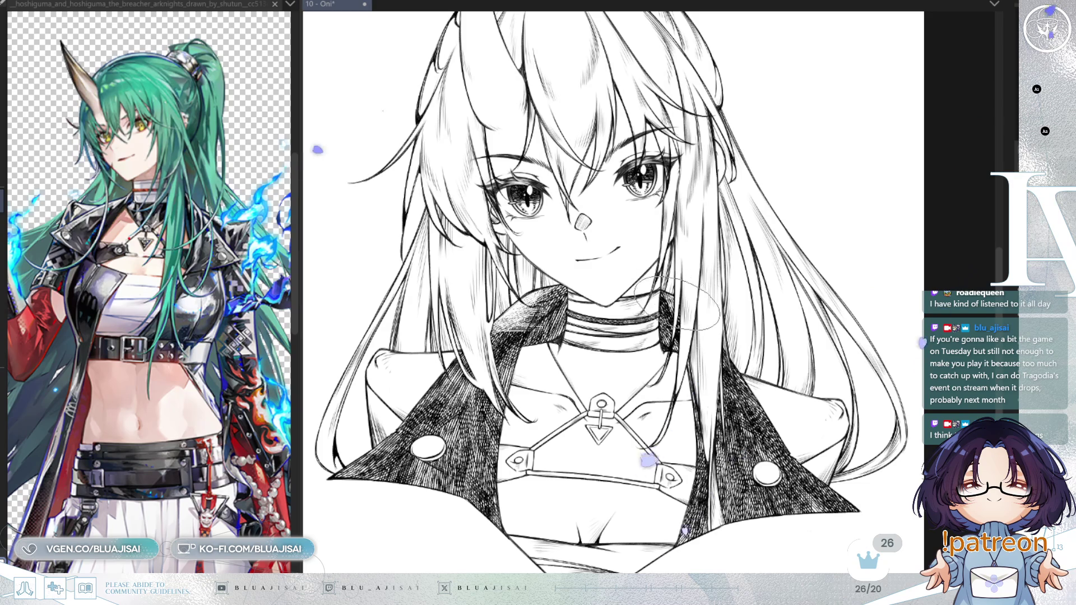
pyautogui.hscroll(-2, 616, 344)
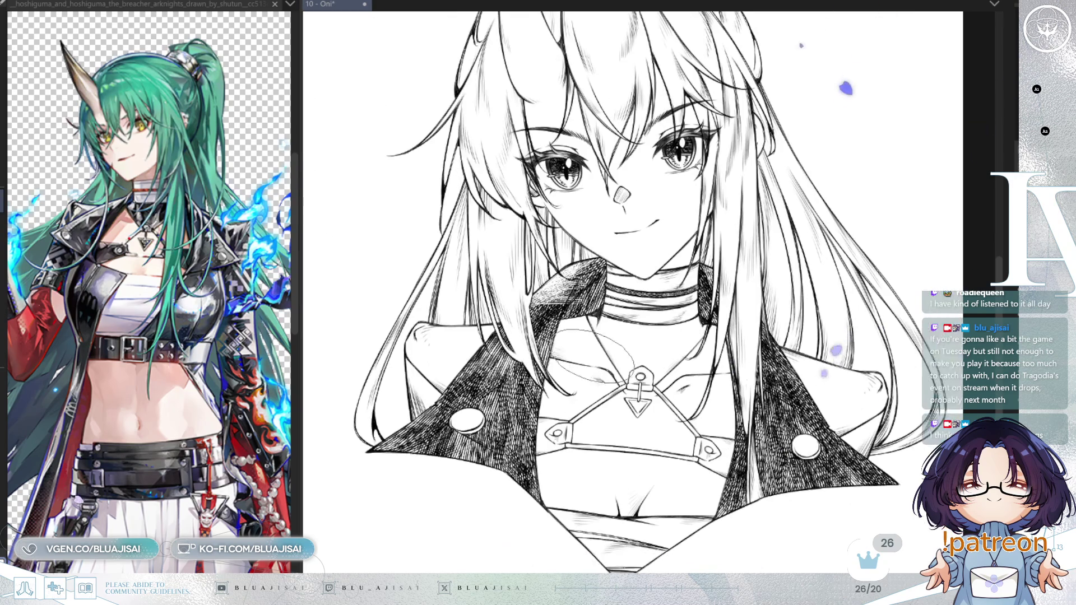
pyautogui.hscroll(-2, 527, 350)
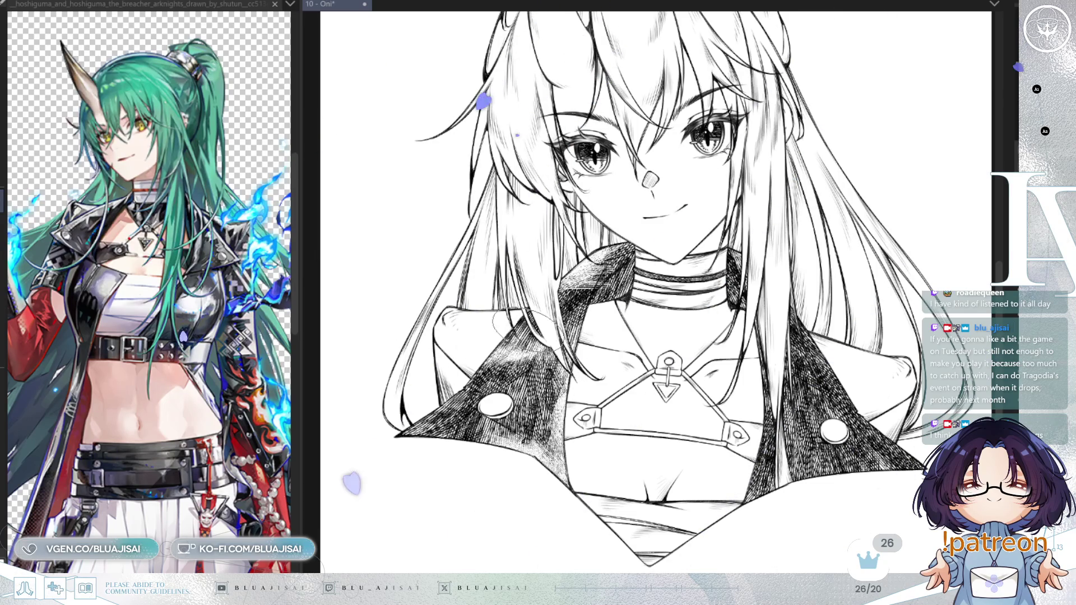
# Mirror the view to check balance, then hatch extra shading onto the lower jacket lapel
pyautogui.moveTo(776, 373); pyautogui.dragTo(731, 386)
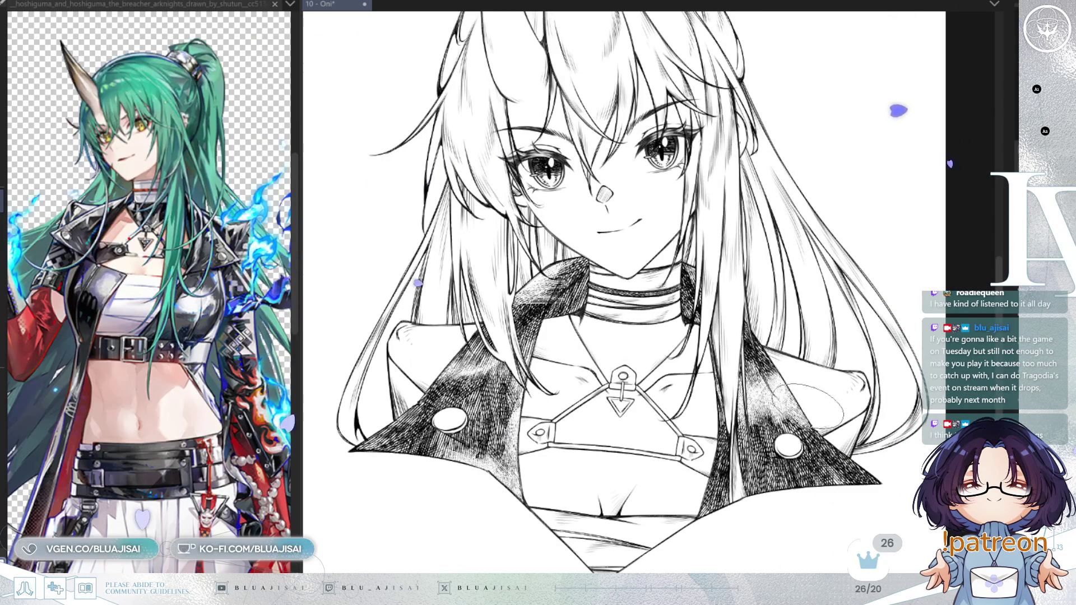
pyautogui.press('h')
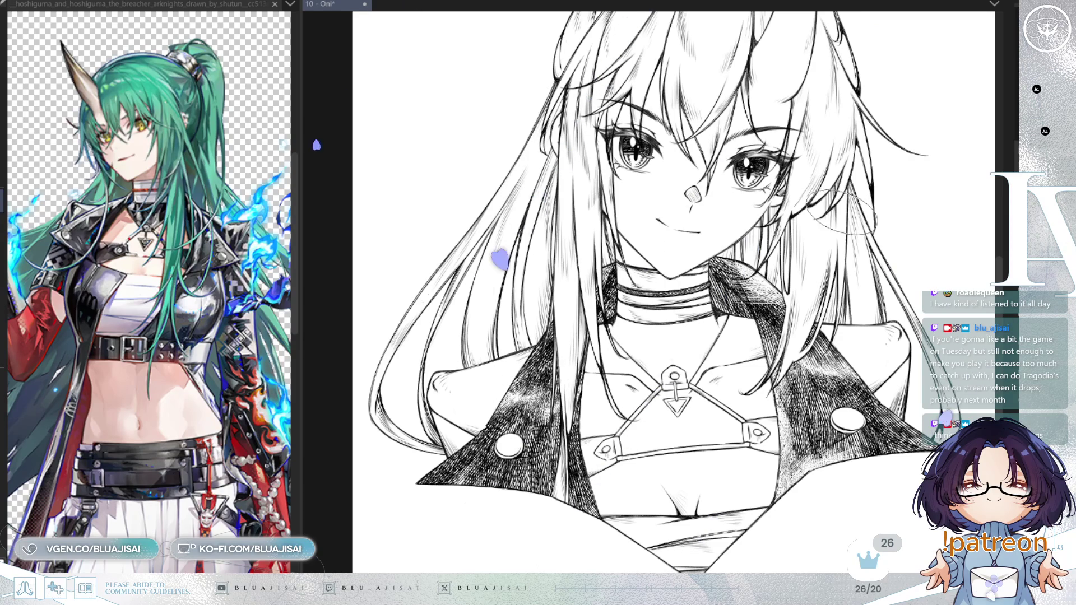
pyautogui.moveTo(919, 244); pyautogui.dragTo(909, 251)
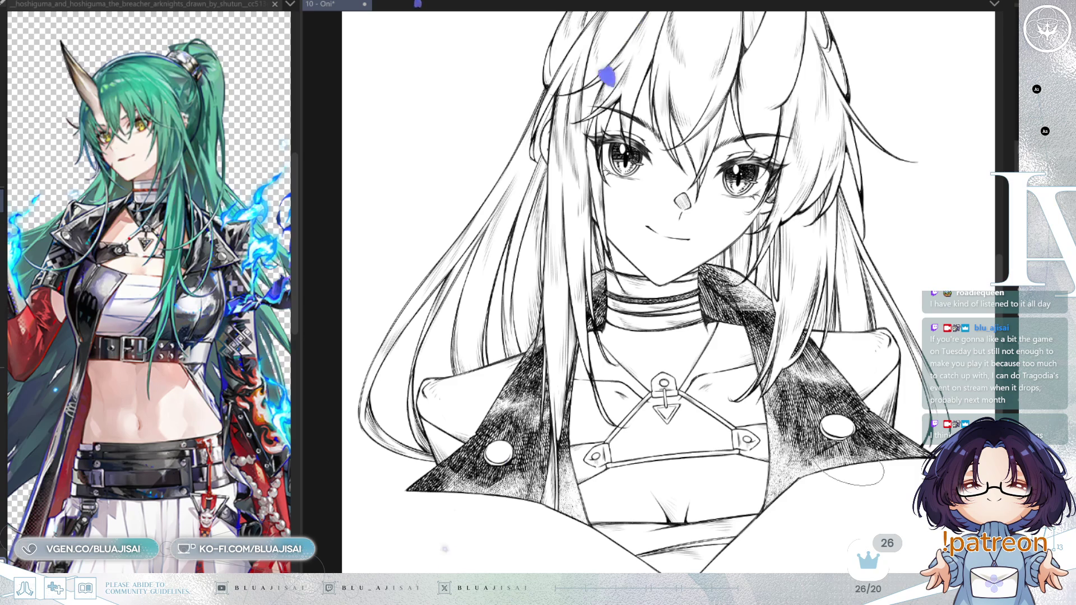
pyautogui.scroll(-3, 852, 473)
pyautogui.scroll(1, 807, 432)
pyautogui.scroll(1, 762, 443)
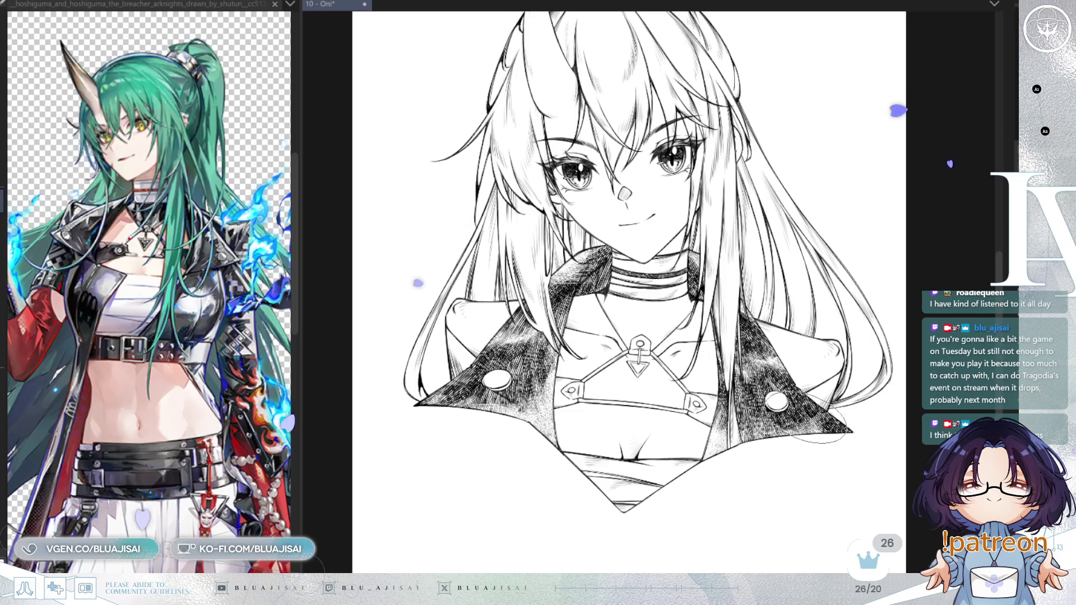
pyautogui.moveTo(527, 387); pyautogui.dragTo(546, 418)
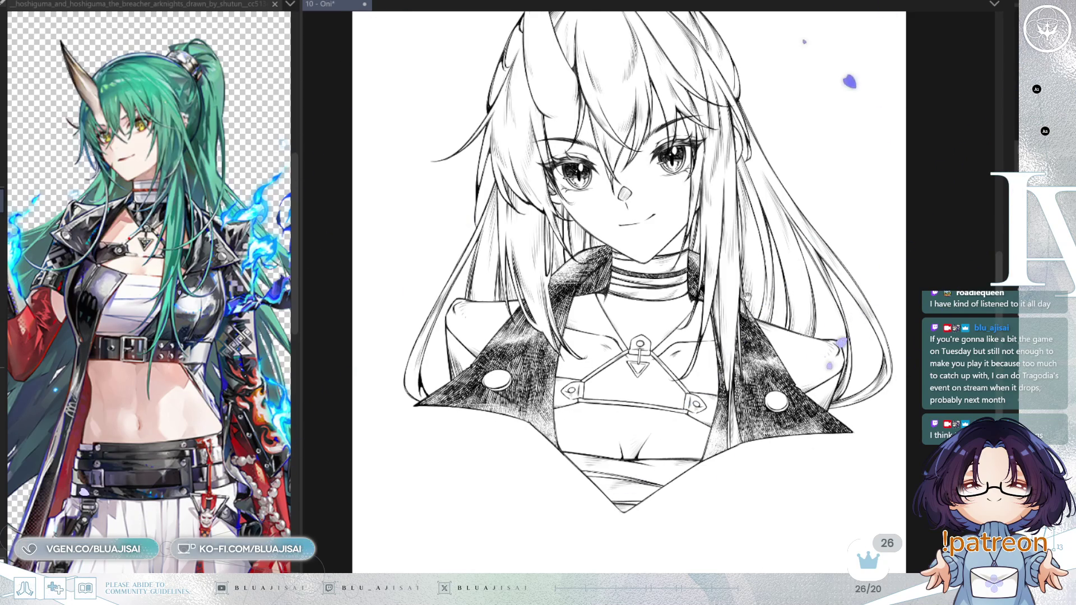
pyautogui.moveTo(722, 301); pyautogui.dragTo(714, 318)
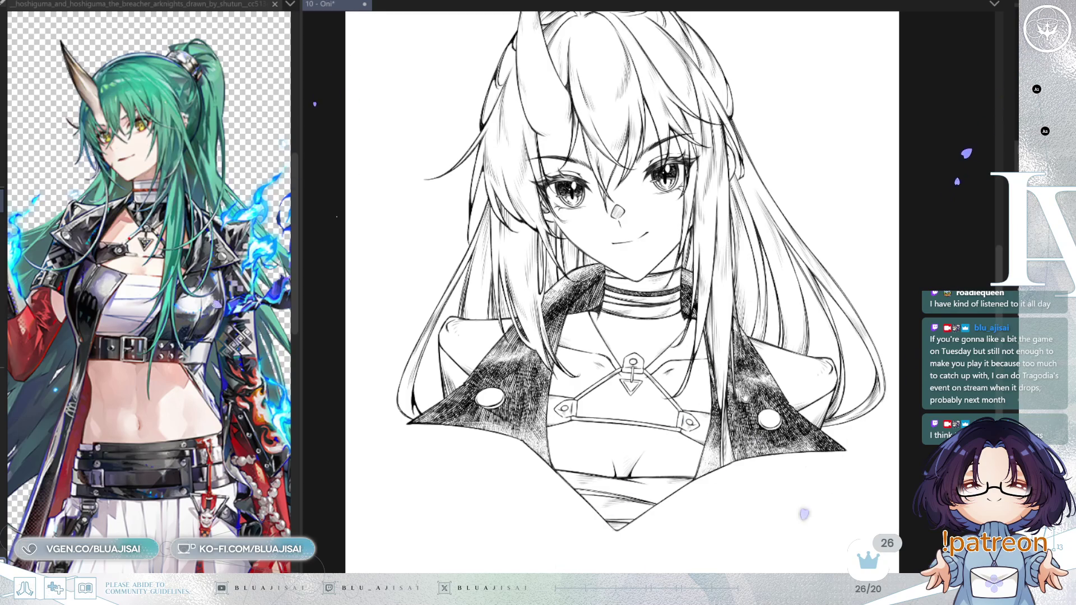
pyautogui.moveTo(767, 351); pyautogui.dragTo(740, 381)
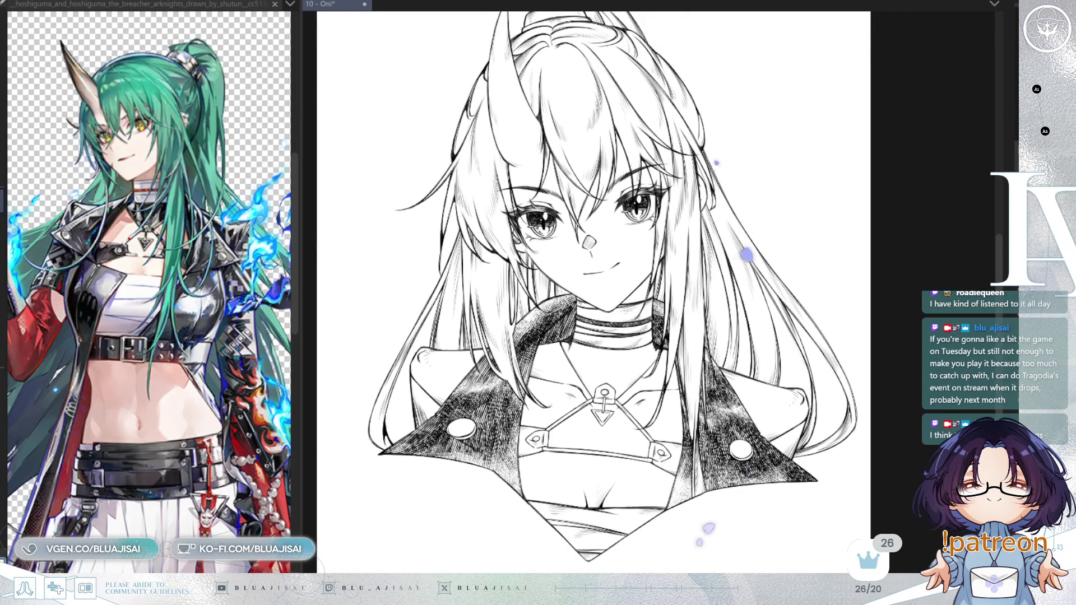
# Frame the left lapel, flip the view to check it, and undo then redo the last stroke
pyautogui.scroll(2, 546, 308)
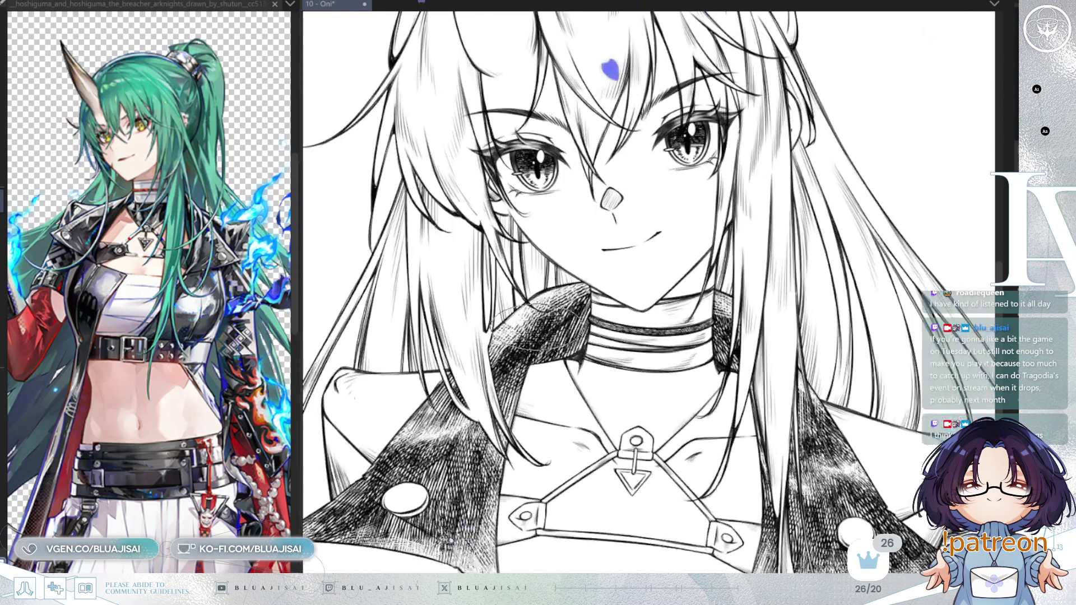
pyautogui.moveTo(577, 330); pyautogui.dragTo(678, 283)
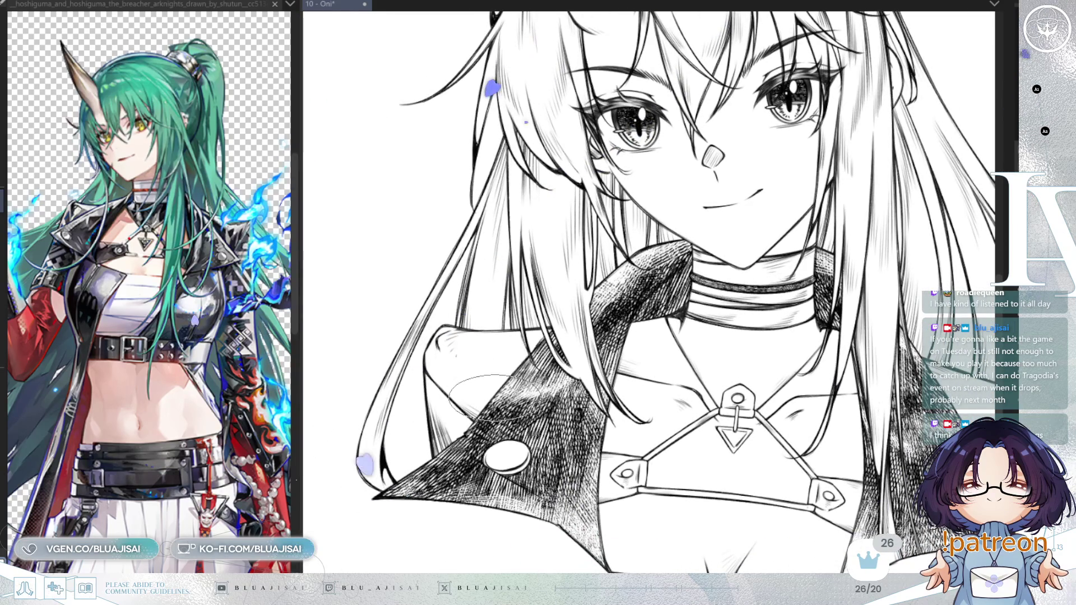
pyautogui.scroll(1, 821, 250)
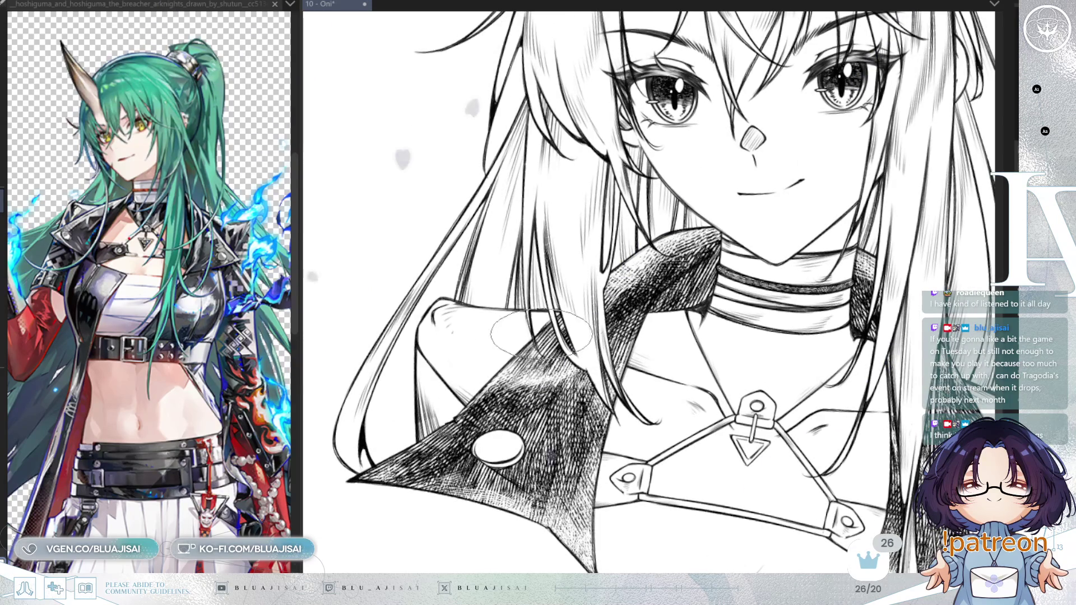
pyautogui.scroll(2, 515, 352)
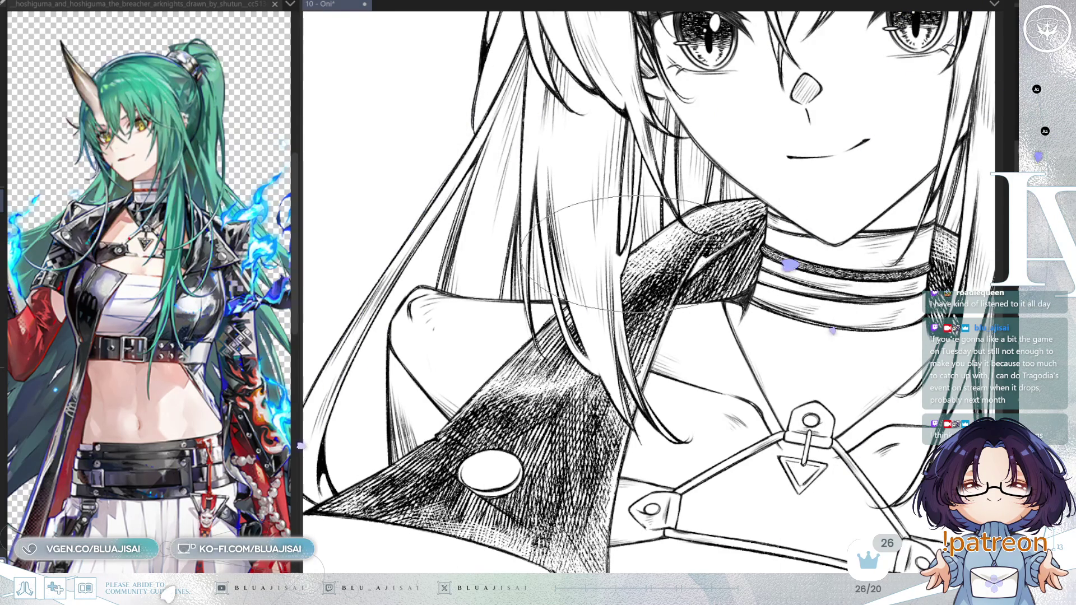
pyautogui.moveTo(796, 208); pyautogui.dragTo(863, 168)
pyautogui.moveTo(583, 339); pyautogui.dragTo(585, 334)
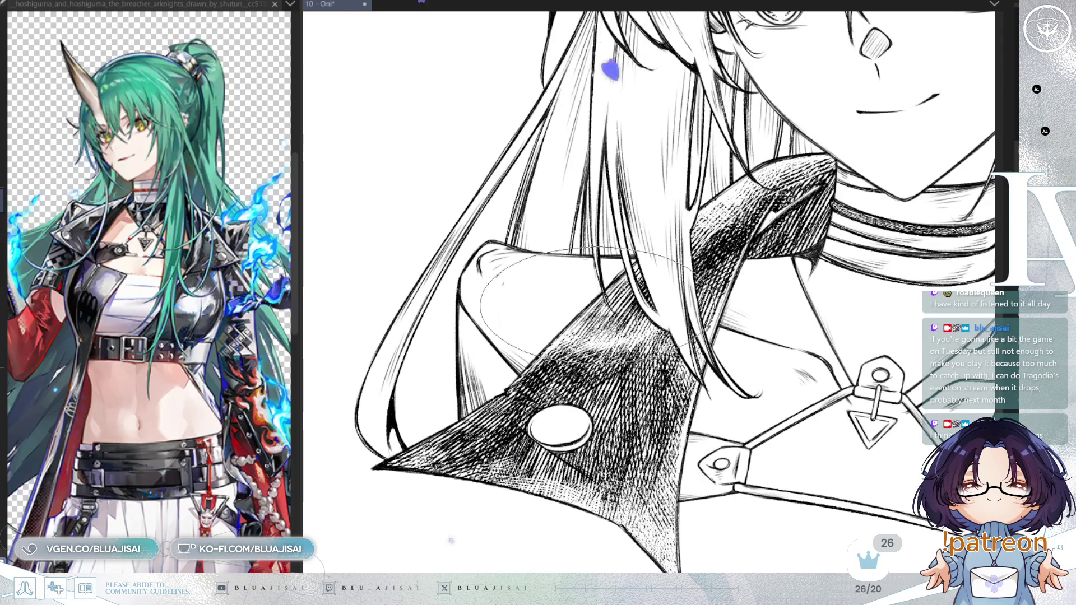
pyautogui.moveTo(477, 392)
pyautogui.mouseDown()
pyautogui.moveTo(530, 339)
pyautogui.moveTo(545, 353)
pyautogui.mouseUp()
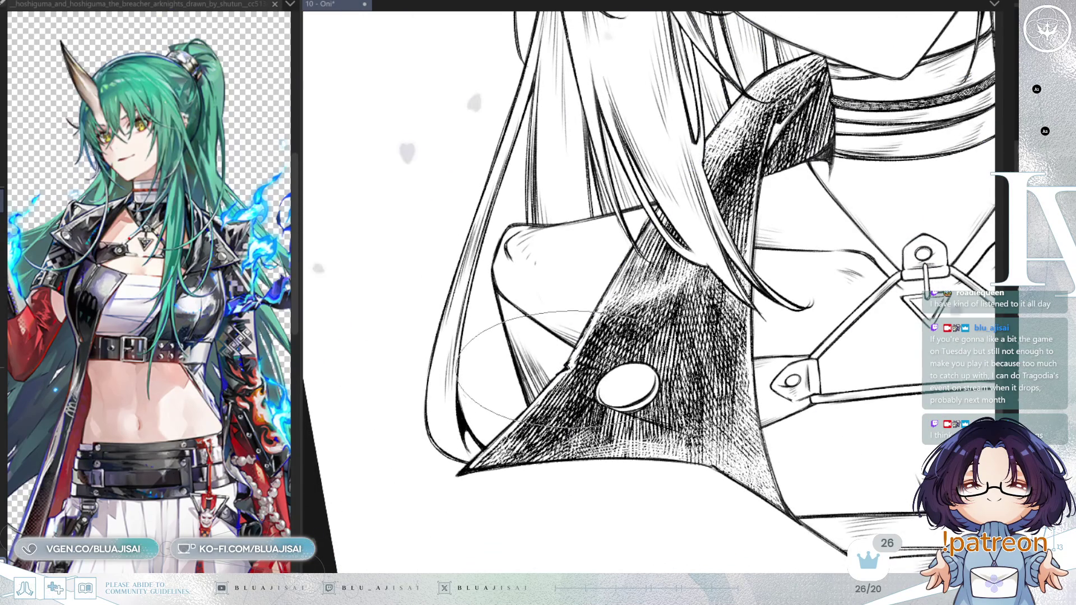
pyautogui.press('h')
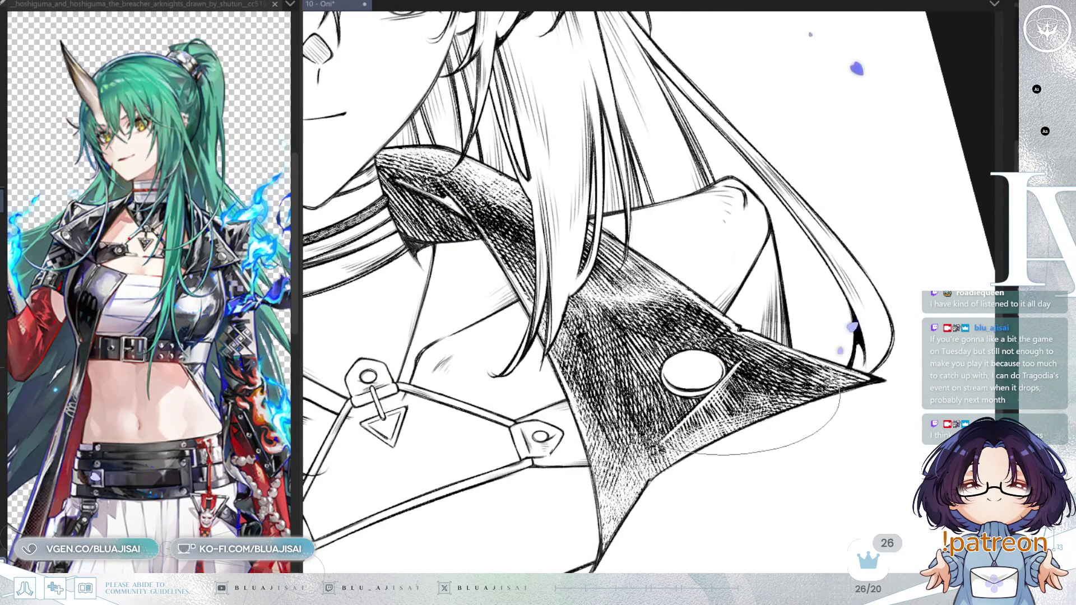
pyautogui.press('h')
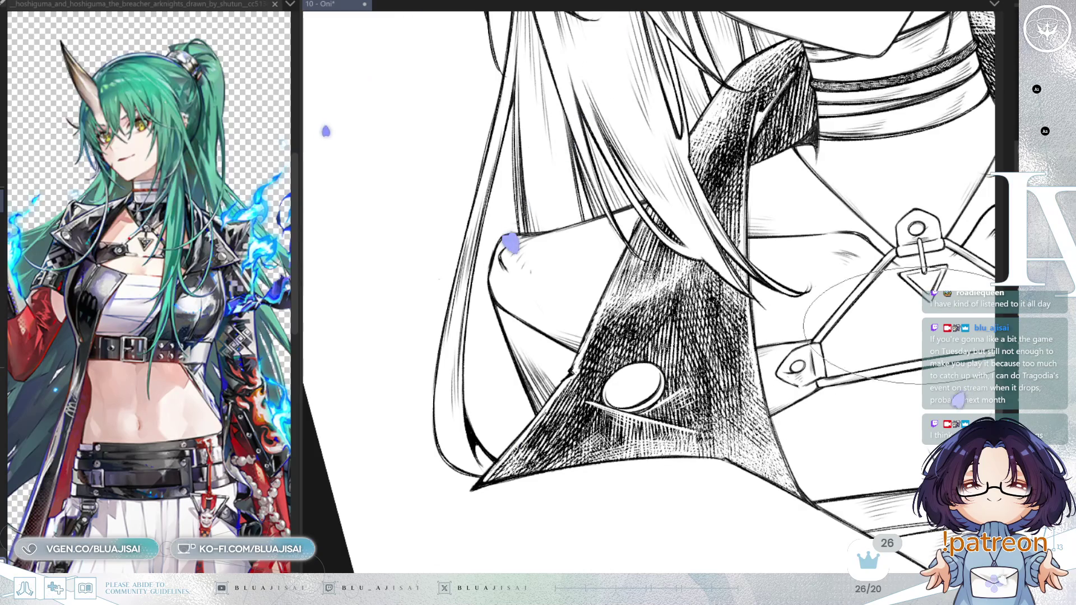
pyautogui.hotkey('ctrl', 'z')
pyautogui.hotkey('ctrl', 'y')
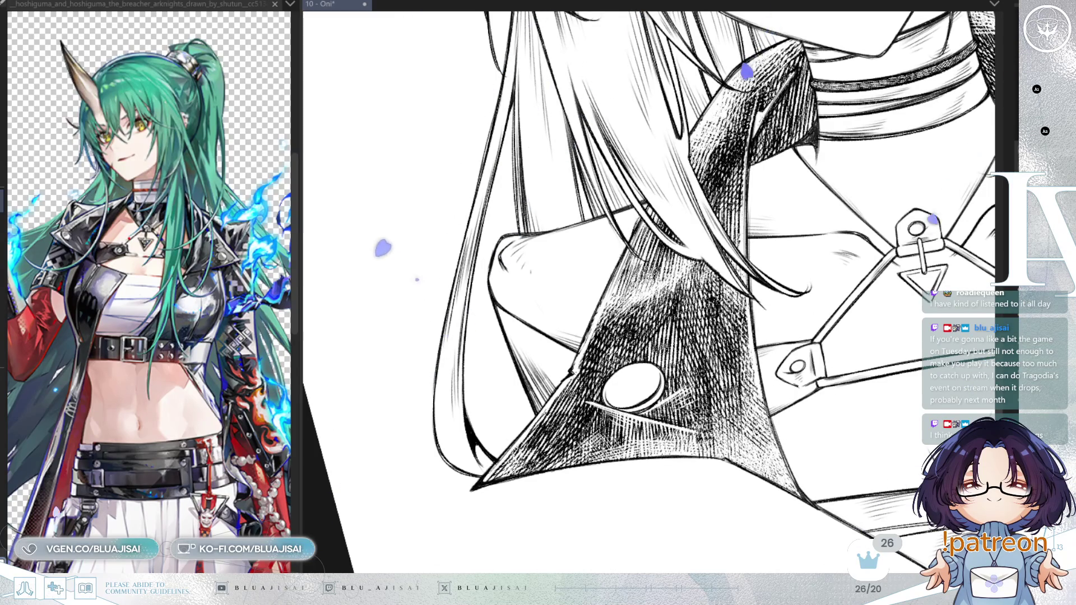
# Rotate and zoom the view around the lapel button to set up strokes beside it
pyautogui.press('-')
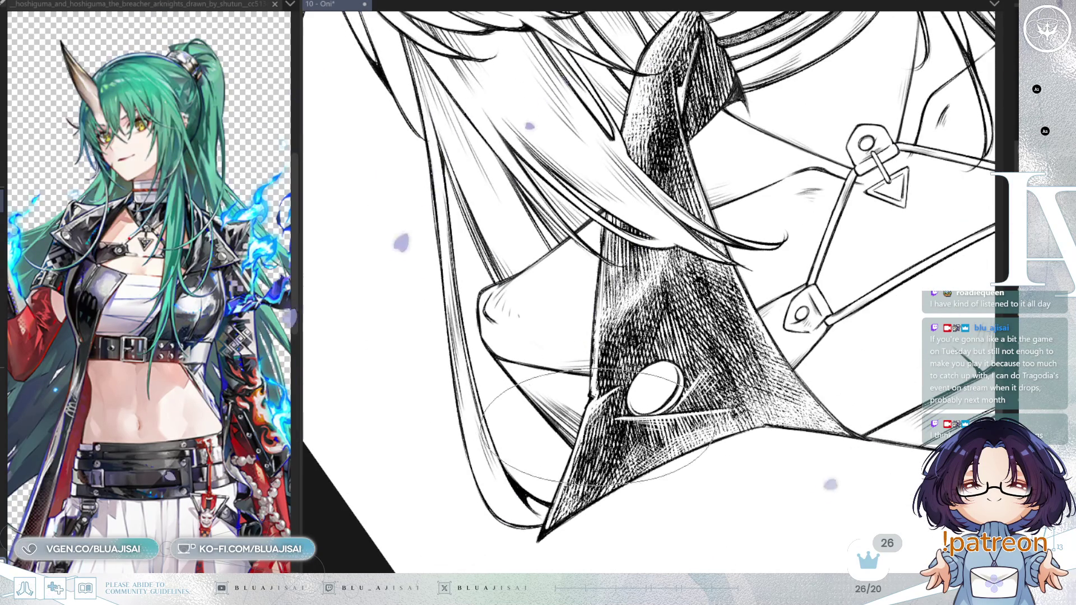
pyautogui.scroll(-3, 649, 291)
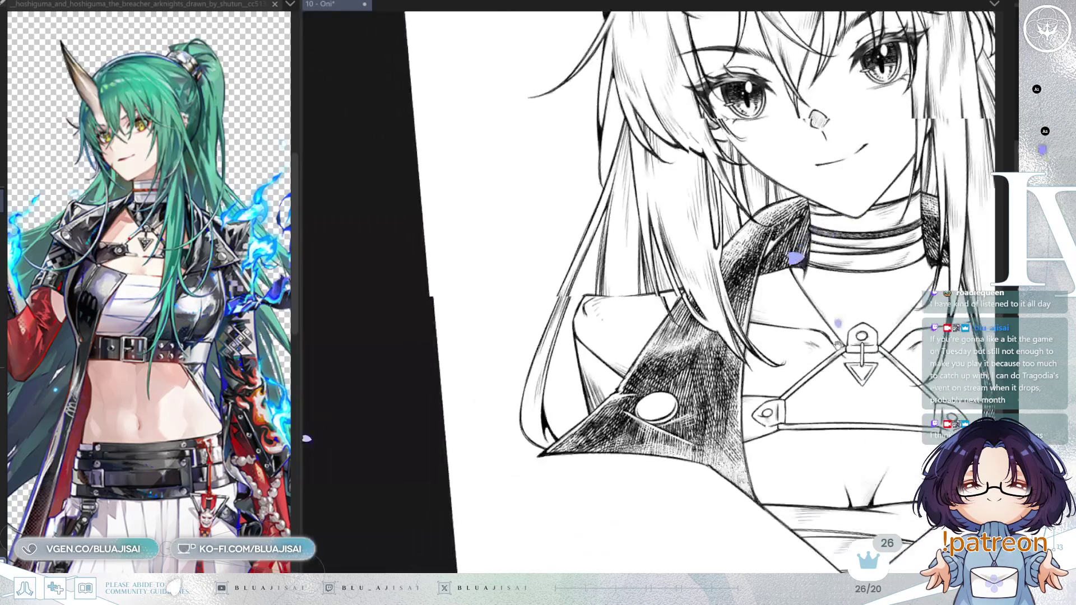
pyautogui.scroll(3, 706, 286)
pyautogui.scroll(2, 706, 286)
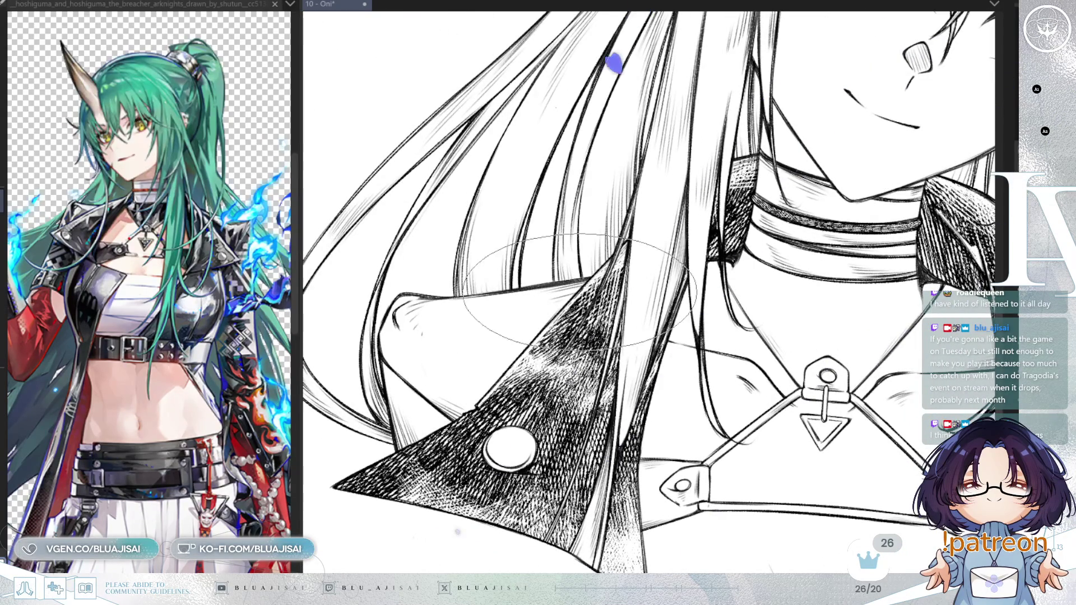
pyautogui.scroll(3, 555, 317)
pyautogui.scroll(1, 538, 387)
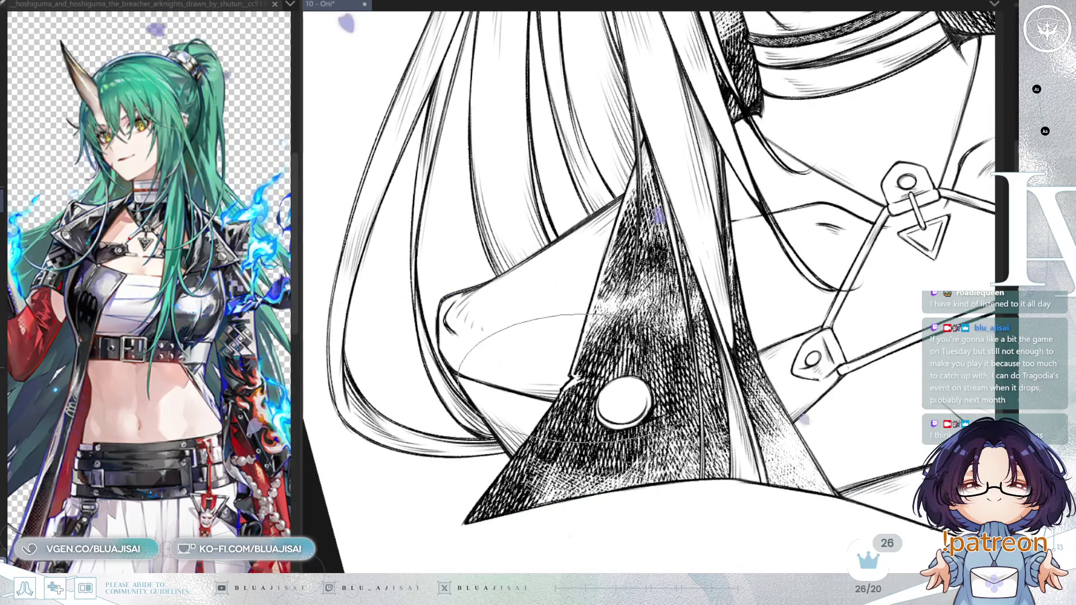
pyautogui.moveTo(580, 404); pyautogui.dragTo(614, 347)
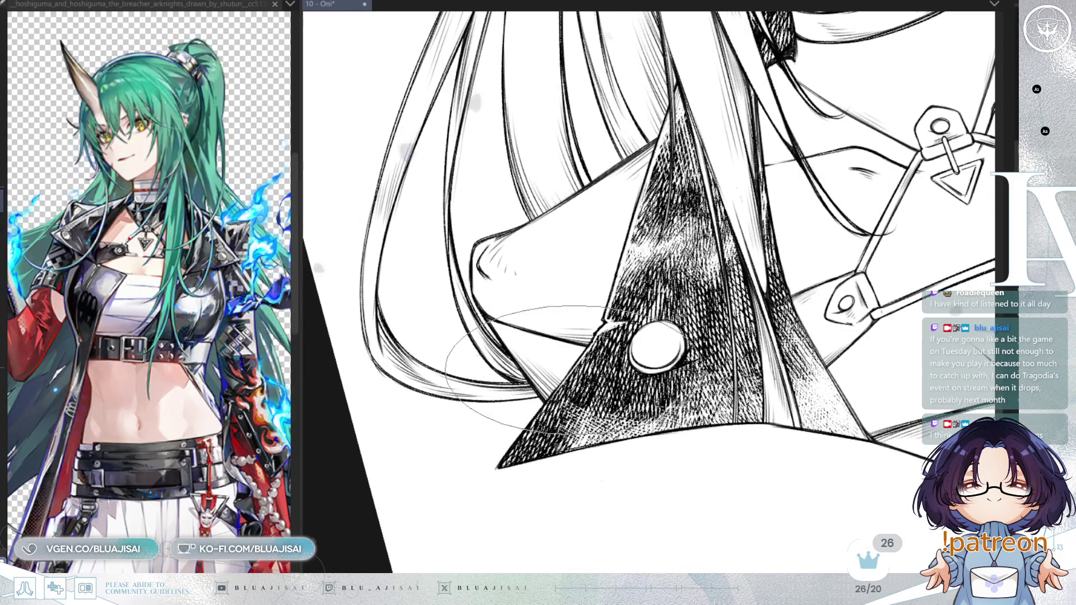
pyautogui.moveTo(504, 465)
pyautogui.mouseDown()
pyautogui.moveTo(577, 471)
pyautogui.moveTo(577, 493)
pyautogui.mouseUp()
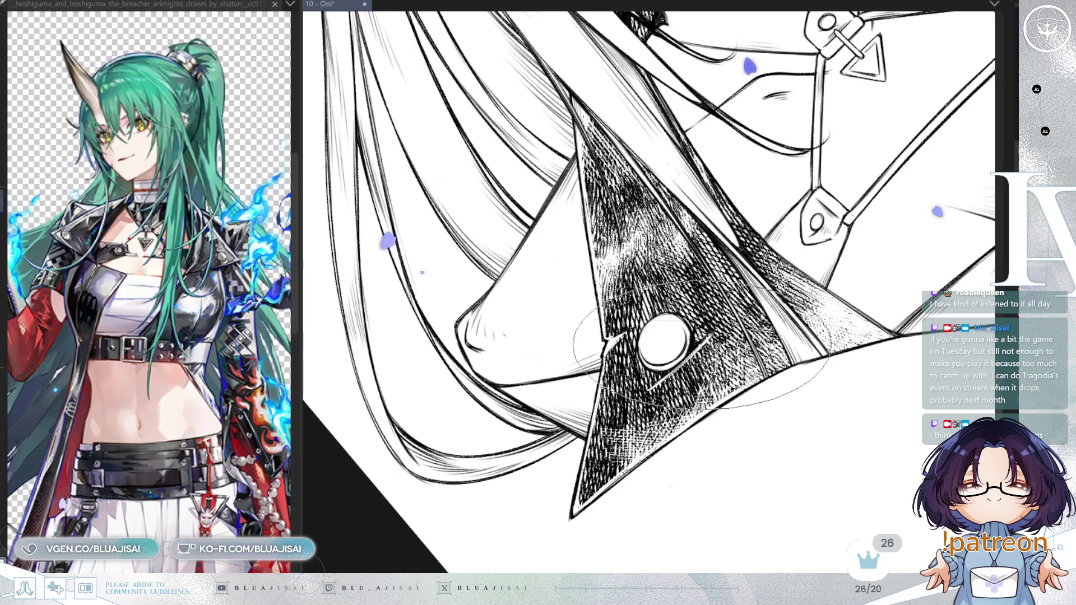
pyautogui.press('End')
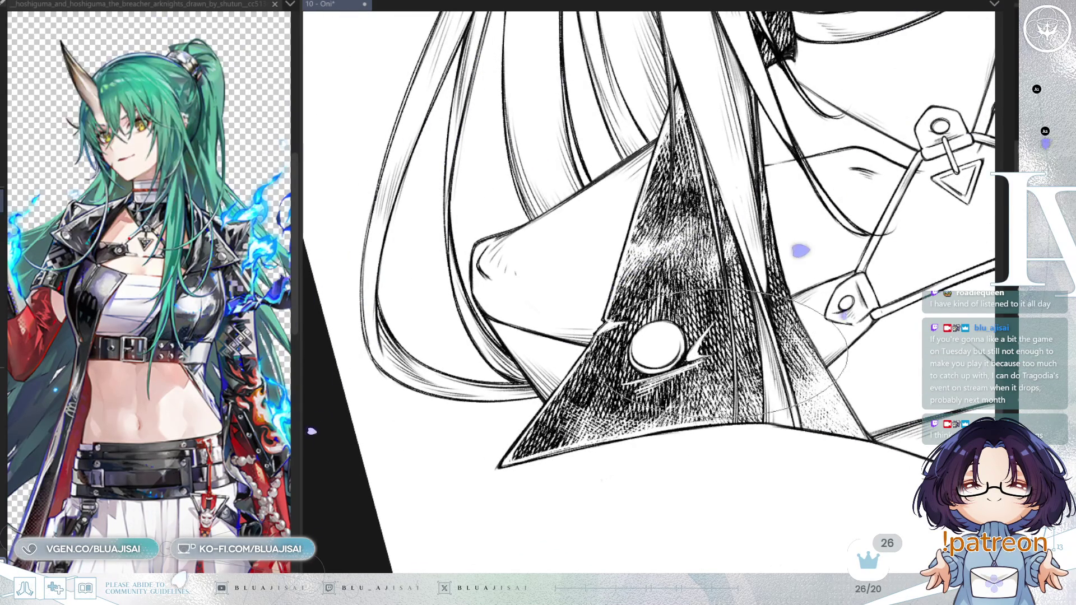
pyautogui.moveTo(807, 305); pyautogui.dragTo(790, 369)
pyautogui.scroll(-4, 784, 373)
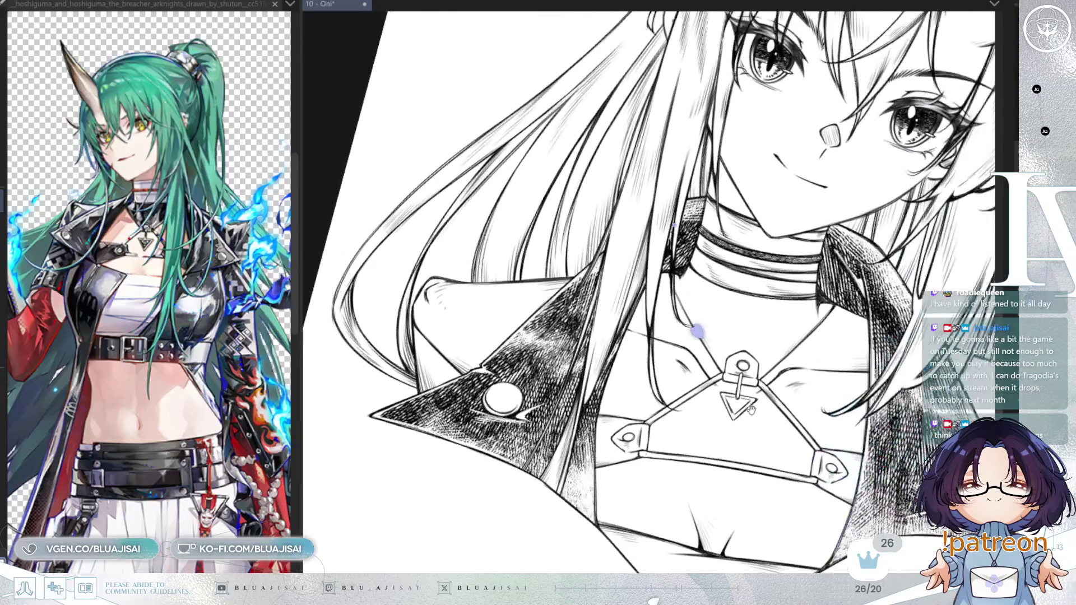
pyautogui.moveTo(750, 410)
pyautogui.mouseDown()
pyautogui.moveTo(622, 437)
pyautogui.moveTo(548, 548)
pyautogui.mouseUp()
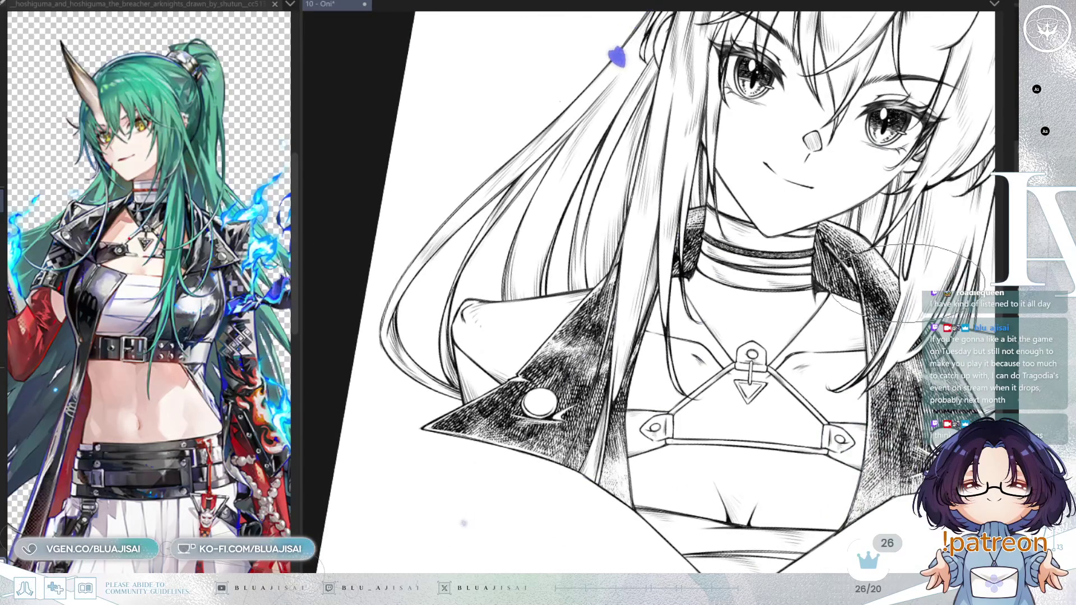
pyautogui.moveTo(620, 51); pyautogui.dragTo(571, 125)
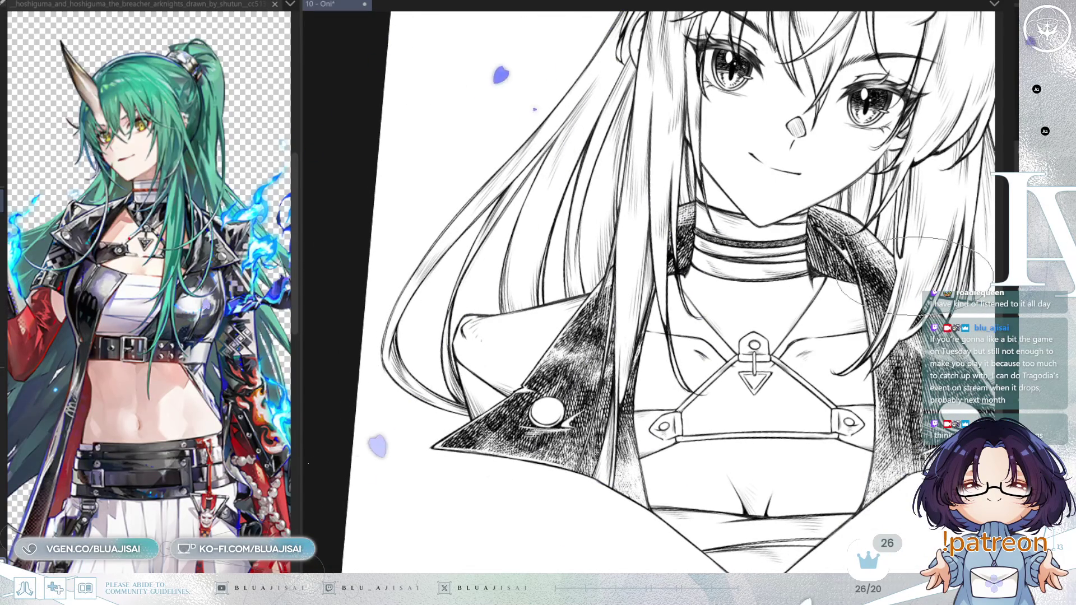
pyautogui.scroll(3, 652, 331)
pyautogui.scroll(2, 653, 331)
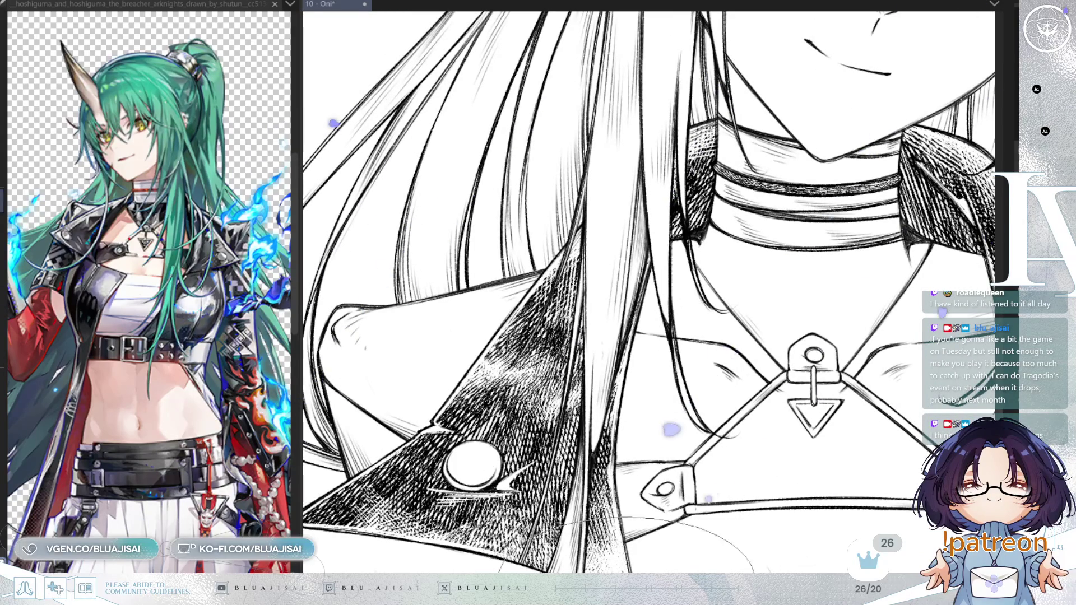
pyautogui.scroll(-5, 662, 331)
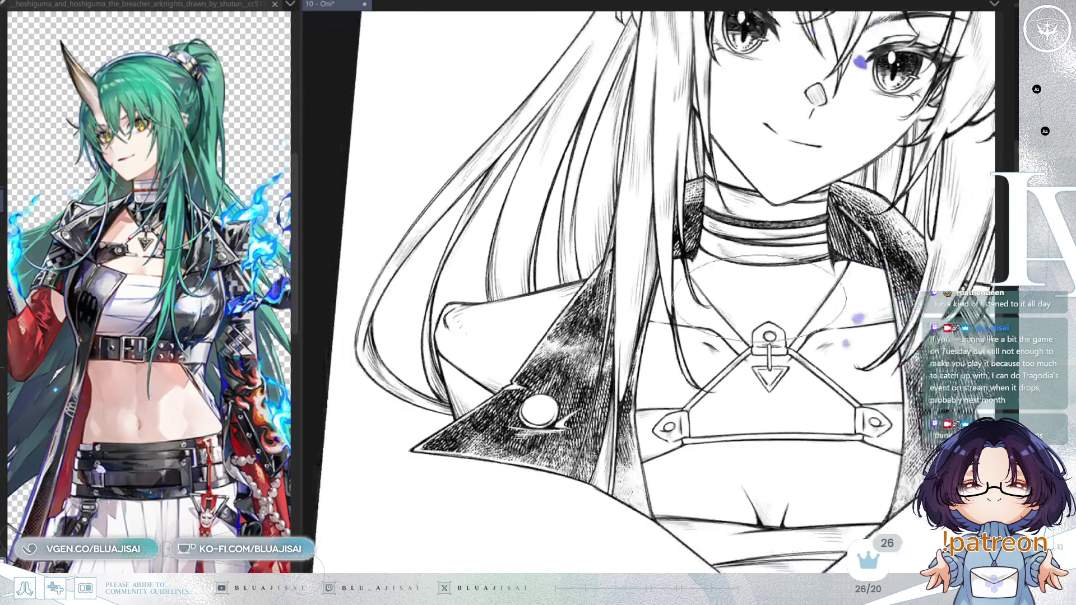
pyautogui.hotkey('ctrl', '@')
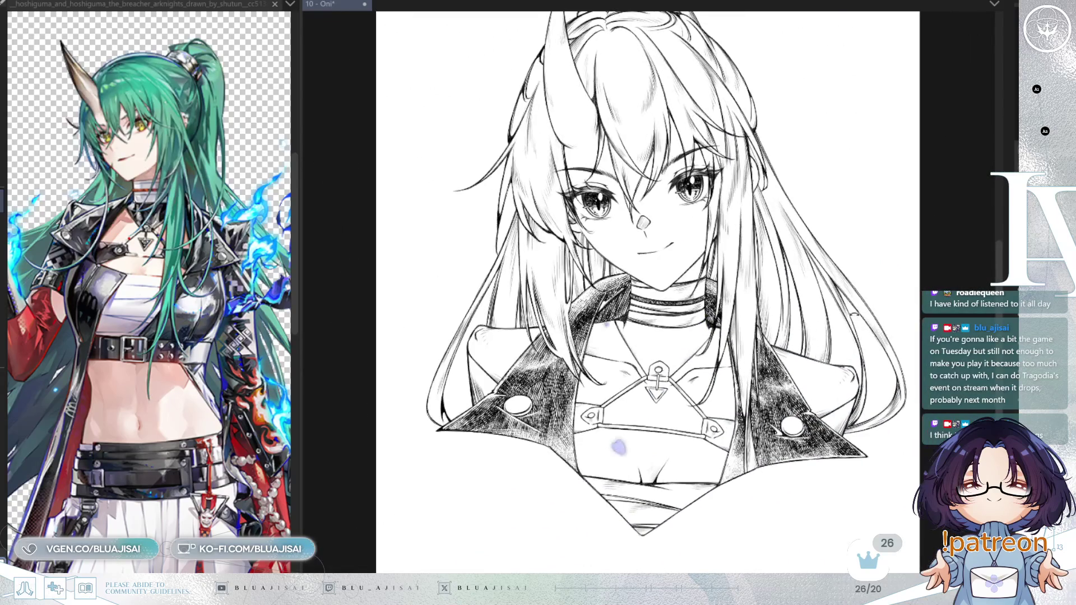
pyautogui.hotkey('ctrl', 's')
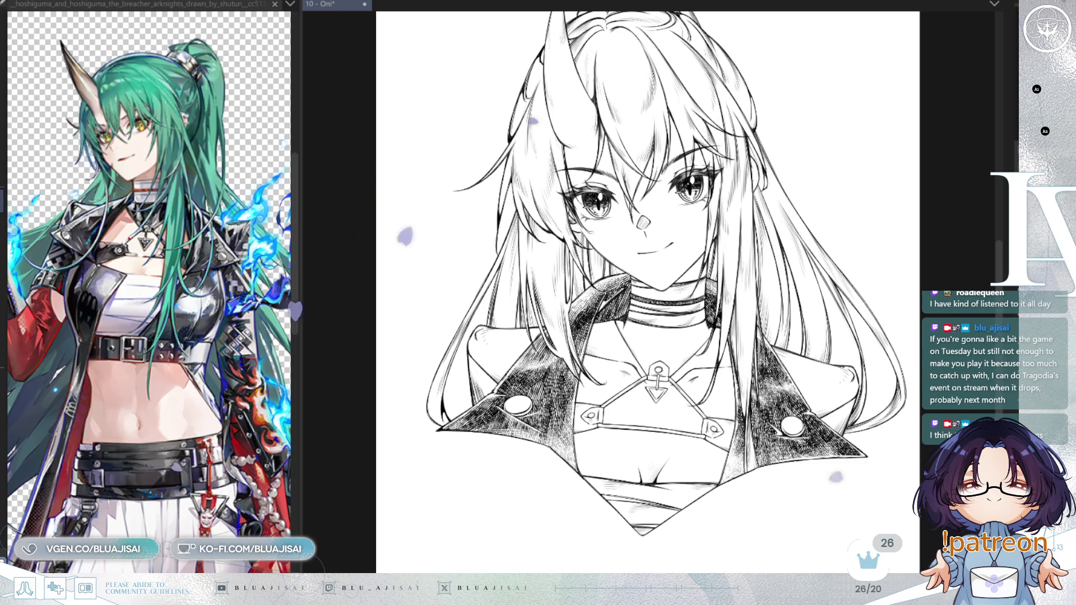
pyautogui.scroll(2, 750, 386)
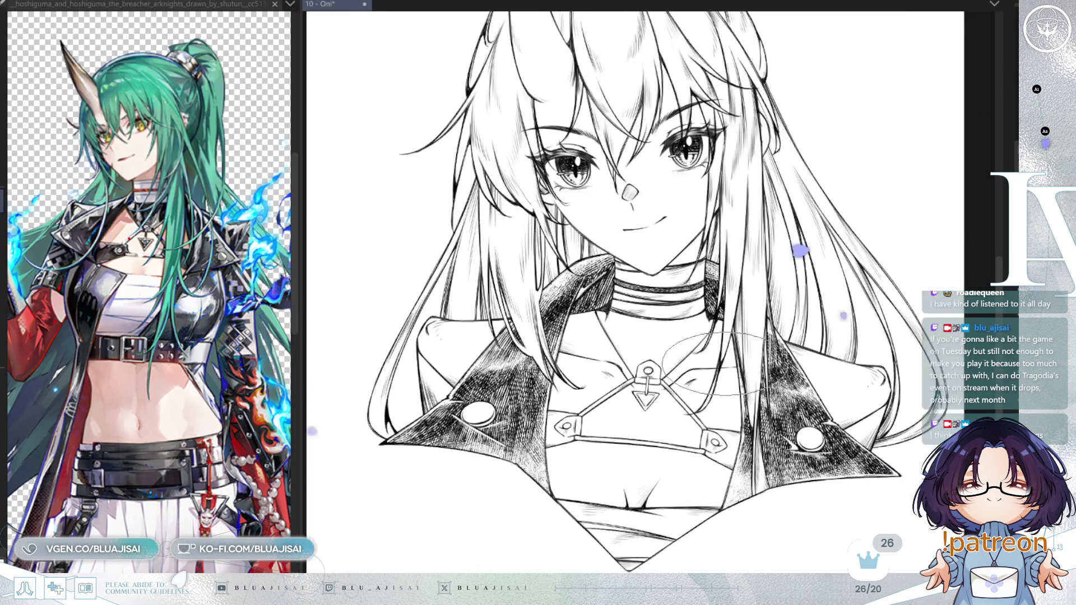
pyautogui.scroll(1, 647, 305)
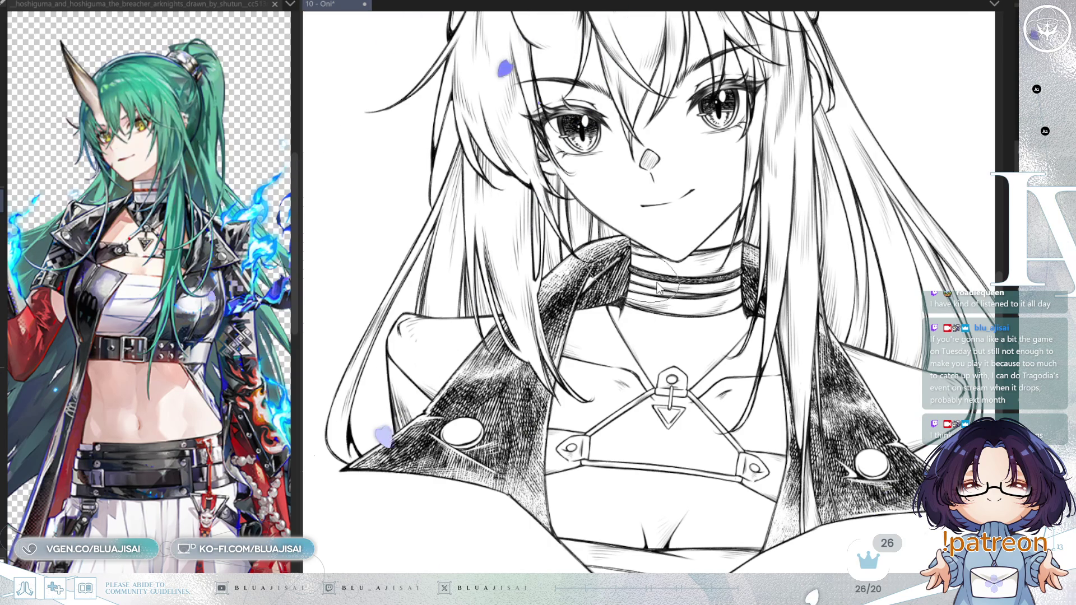
pyautogui.moveTo(611, 306)
pyautogui.mouseDown()
pyautogui.moveTo(616, 337)
pyautogui.moveTo(622, 322)
pyautogui.moveTo(644, 339)
pyautogui.moveTo(673, 399)
pyautogui.mouseUp()
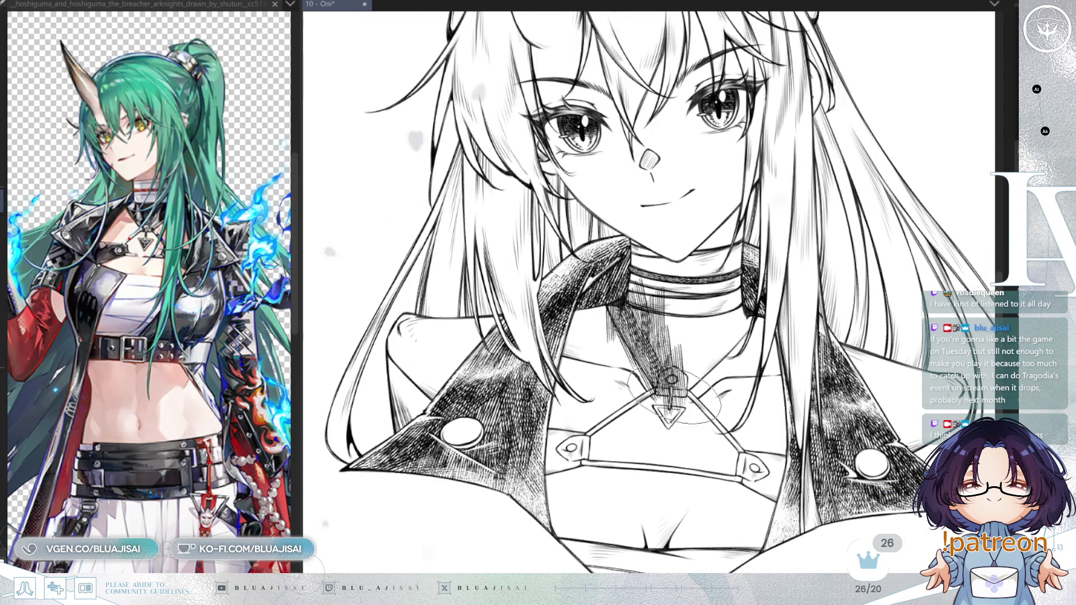
# Hatch the chest and collar band below the choker, extending over the left lapel and beside the strap
pyautogui.moveTo(689, 324)
pyautogui.mouseDown()
pyautogui.moveTo(673, 314)
pyautogui.moveTo(706, 336)
pyautogui.moveTo(729, 325)
pyautogui.moveTo(739, 346)
pyautogui.moveTo(692, 382)
pyautogui.mouseUp()
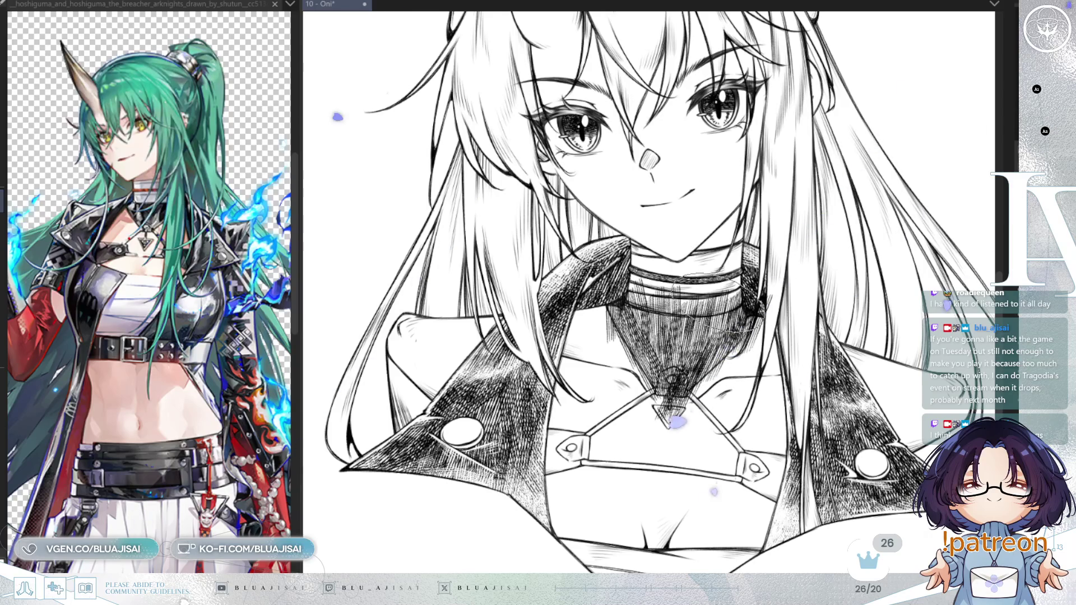
pyautogui.moveTo(708, 283); pyautogui.dragTo(630, 300)
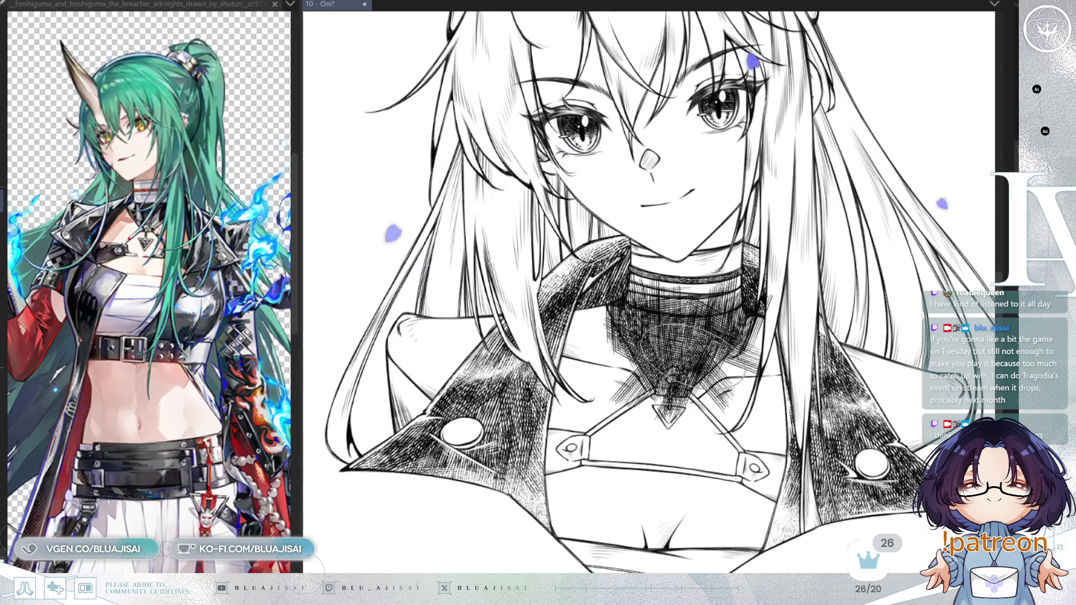
pyautogui.moveTo(615, 374); pyautogui.dragTo(637, 336)
pyautogui.moveTo(583, 409)
pyautogui.mouseDown()
pyautogui.moveTo(606, 421)
pyautogui.moveTo(588, 426)
pyautogui.moveTo(631, 413)
pyautogui.moveTo(606, 411)
pyautogui.mouseUp()
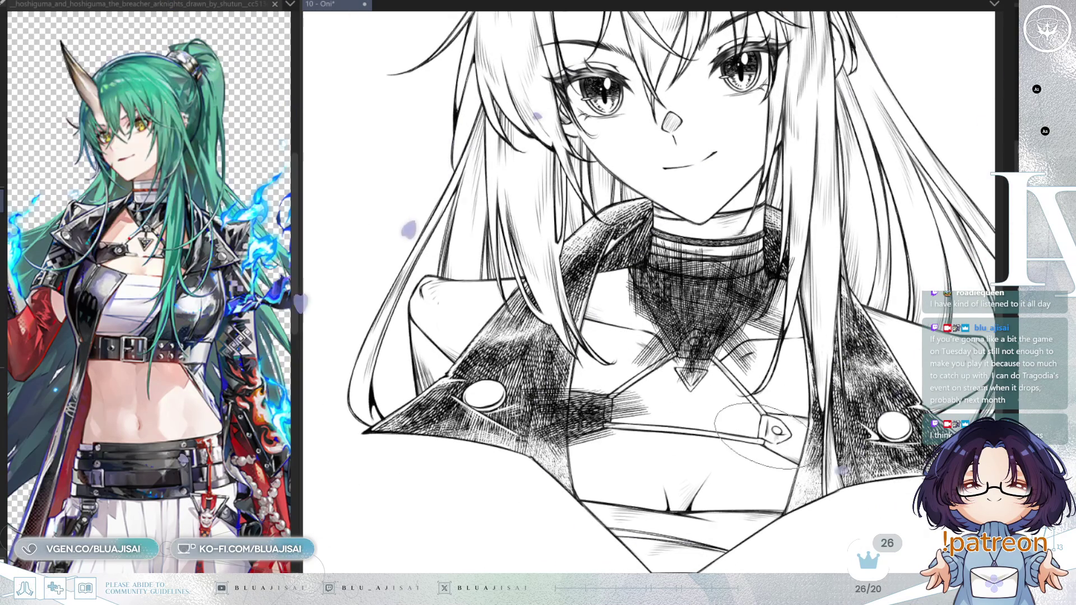
pyautogui.moveTo(762, 442)
pyautogui.mouseDown()
pyautogui.moveTo(807, 403)
pyautogui.moveTo(779, 414)
pyautogui.mouseUp()
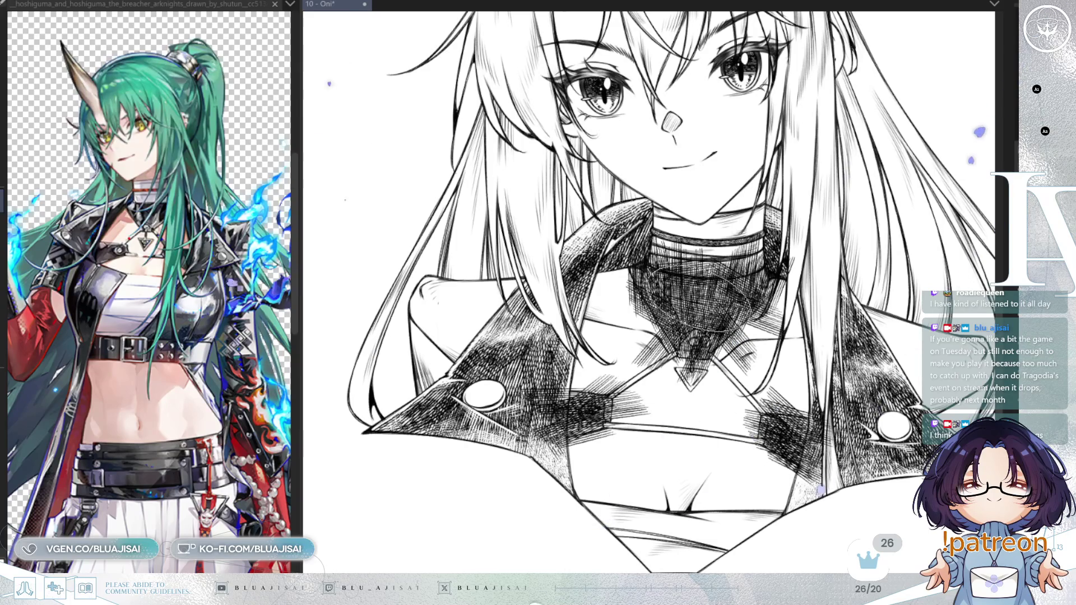
# Bring the neck and pendant into view and undo the heavy hatching on the shoulders
pyautogui.scroll(1, 698, 341)
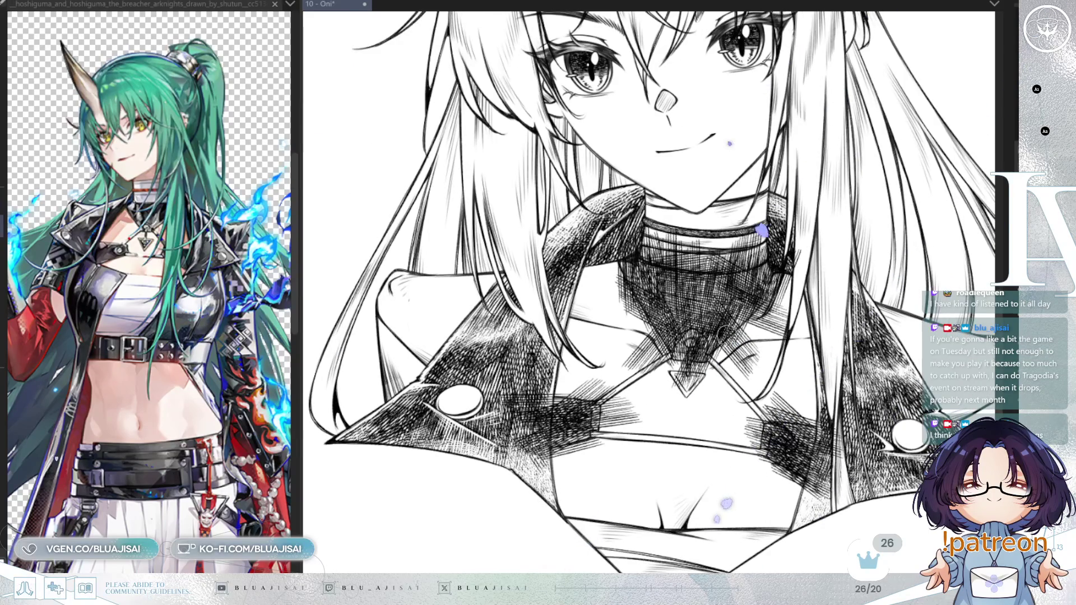
pyautogui.scroll(7, 702, 323)
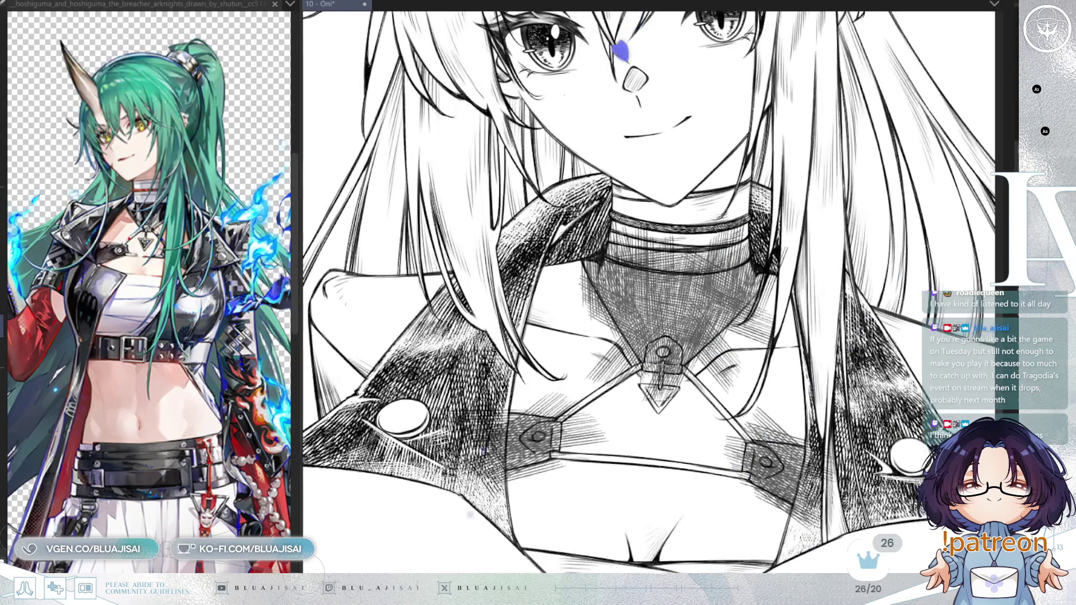
pyautogui.press('-')
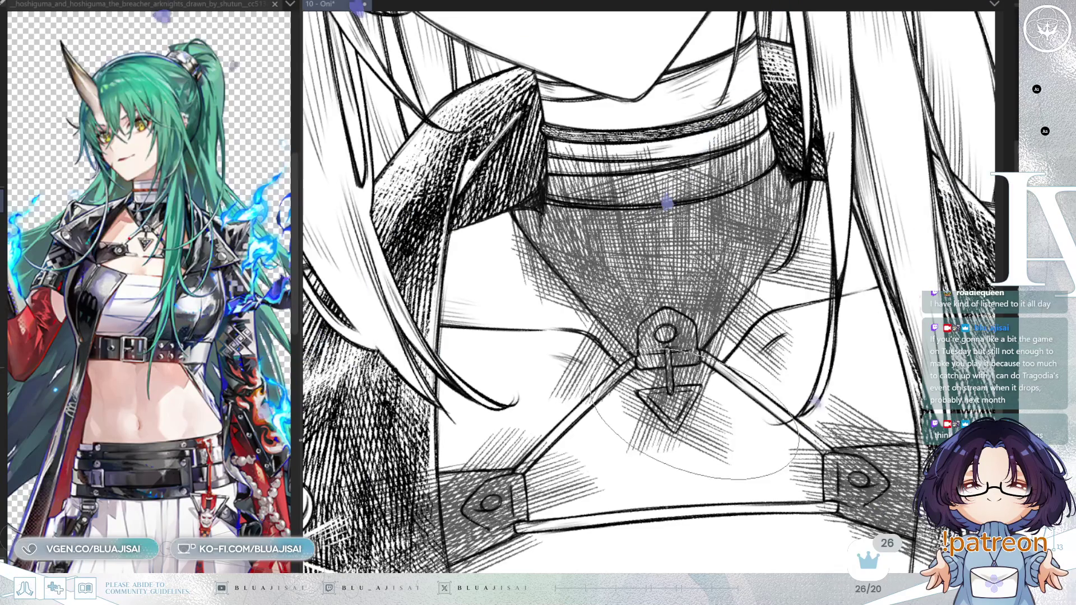
pyautogui.scroll(2, 691, 404)
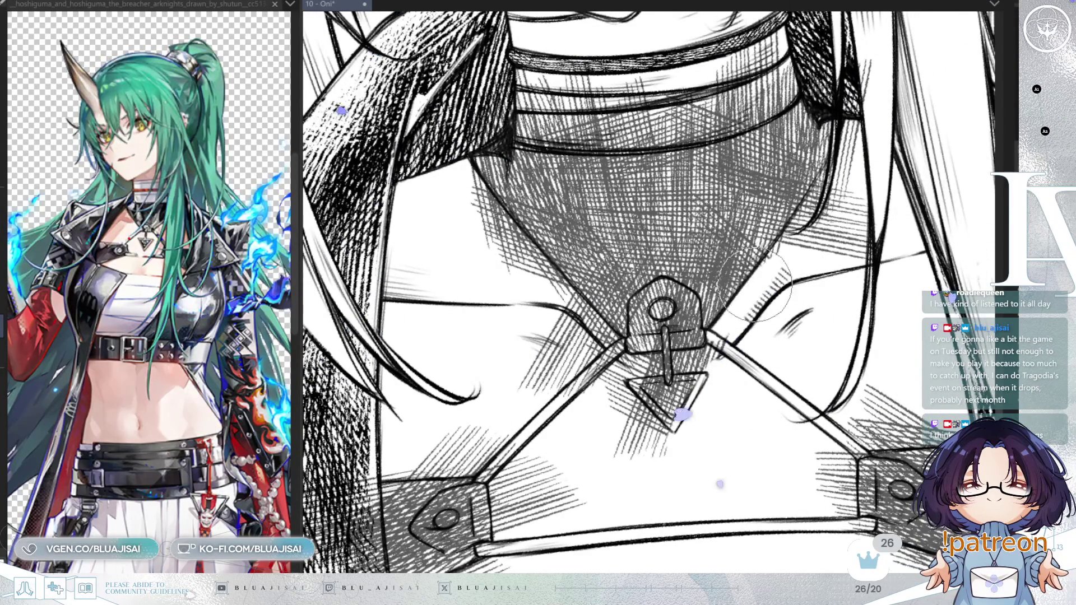
pyautogui.moveTo(829, 166); pyautogui.dragTo(768, 289)
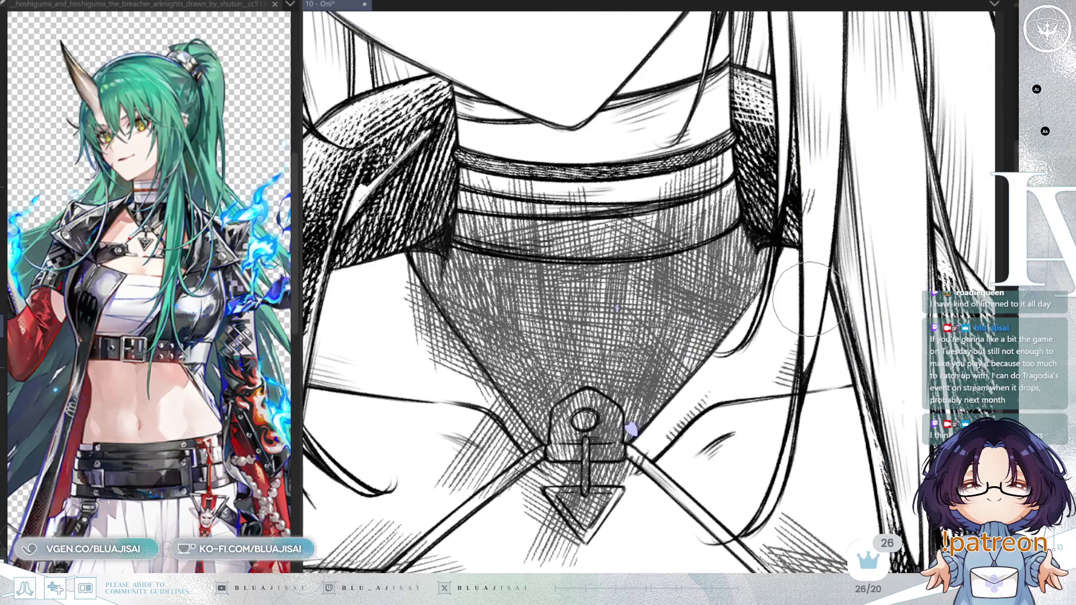
pyautogui.hotkey('ctrl', 'z')
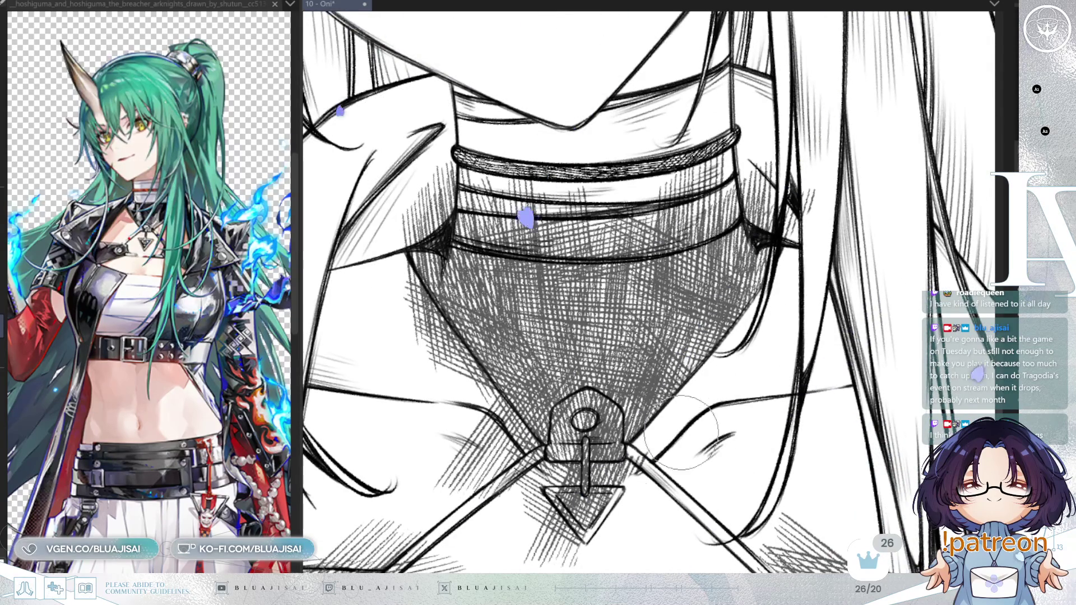
# Mirror the view to check, then undo the stray hatching beside the pendant and the strap
pyautogui.moveTo(645, 454)
pyautogui.mouseDown()
pyautogui.moveTo(701, 317)
pyautogui.moveTo(768, 303)
pyautogui.moveTo(691, 348)
pyautogui.moveTo(729, 342)
pyautogui.moveTo(701, 367)
pyautogui.moveTo(739, 353)
pyautogui.moveTo(714, 379)
pyautogui.moveTo(566, 471)
pyautogui.moveTo(631, 421)
pyautogui.mouseUp()
pyautogui.press('m')
pyautogui.hotkey('ctrl', 'z')
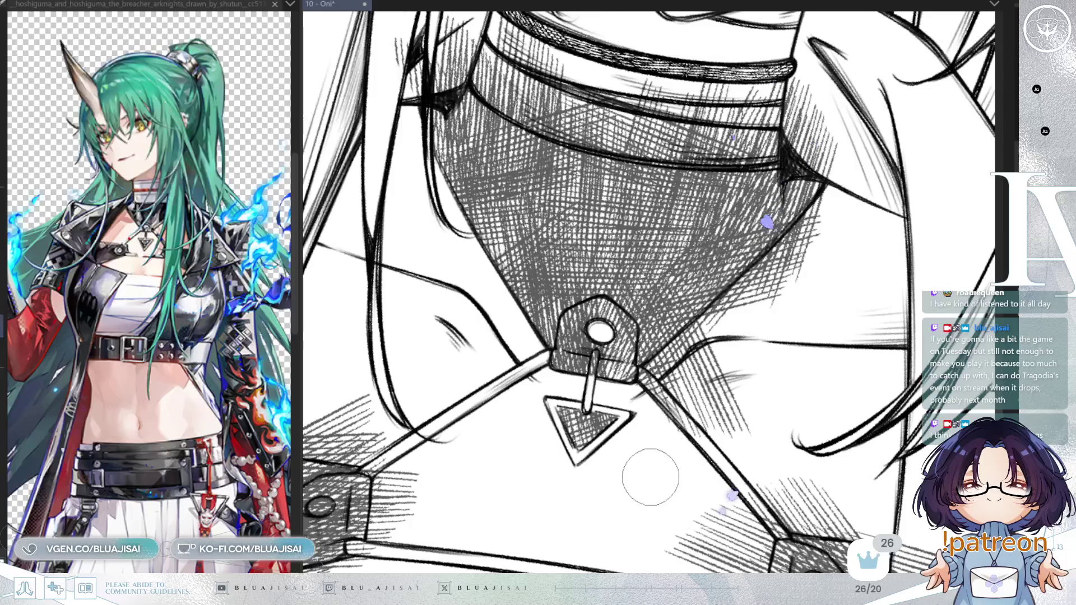
pyautogui.hotkey('ctrl', 'z')
pyautogui.hotkey('ctrl', 'z')
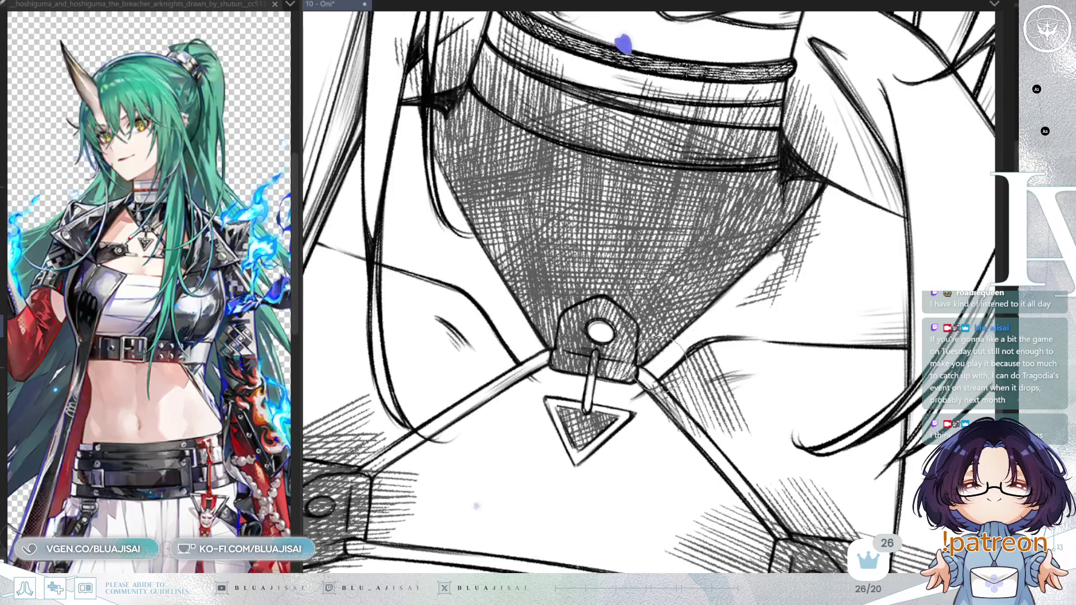
pyautogui.hotkey('ctrl', 'z')
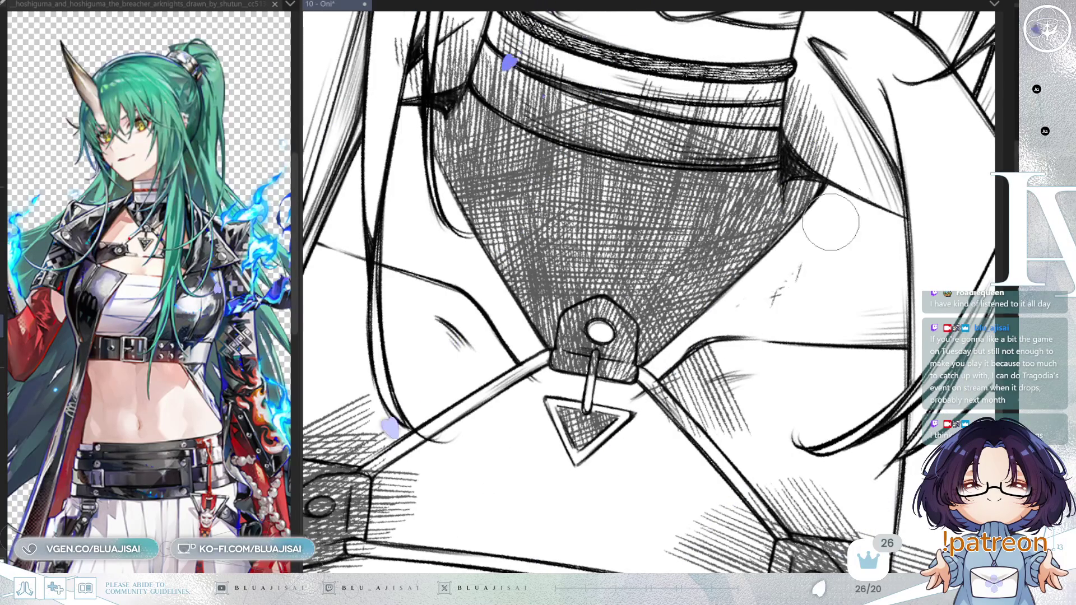
pyautogui.hotkey('ctrl', 'z')
pyautogui.hotkey('ctrl', 'z')
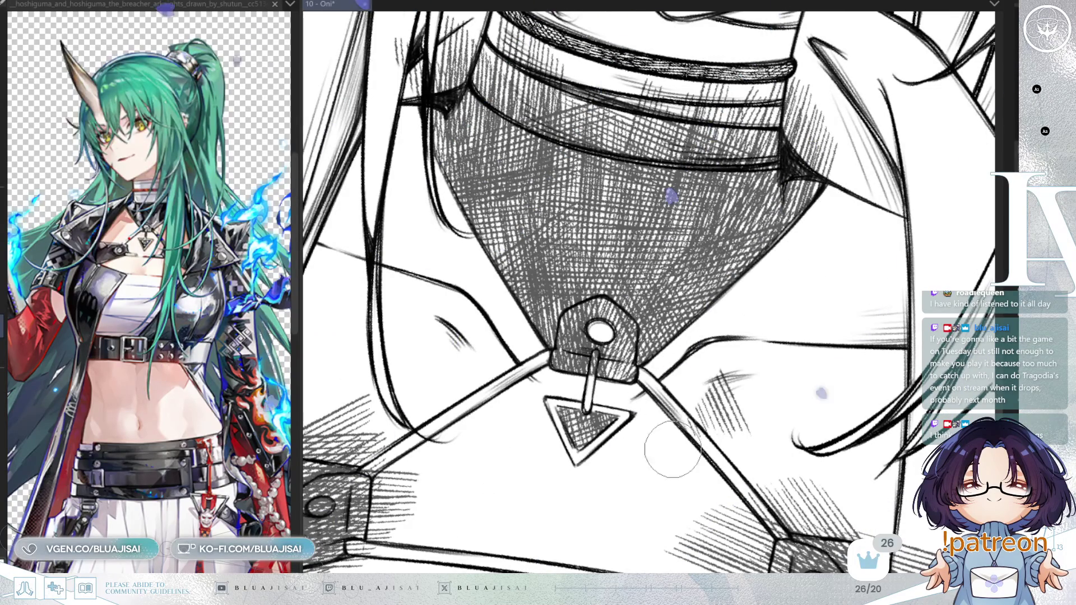
pyautogui.hotkey('ctrl', 'z')
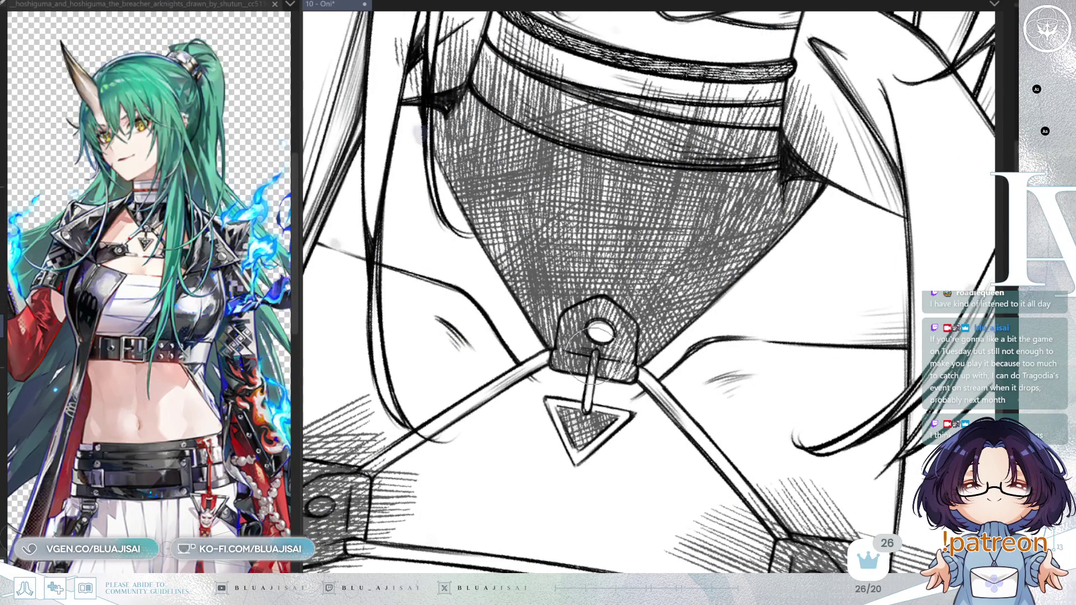
# Paint white highlights along the collar band over its hatching
pyautogui.moveTo(745, 219); pyautogui.dragTo(723, 331)
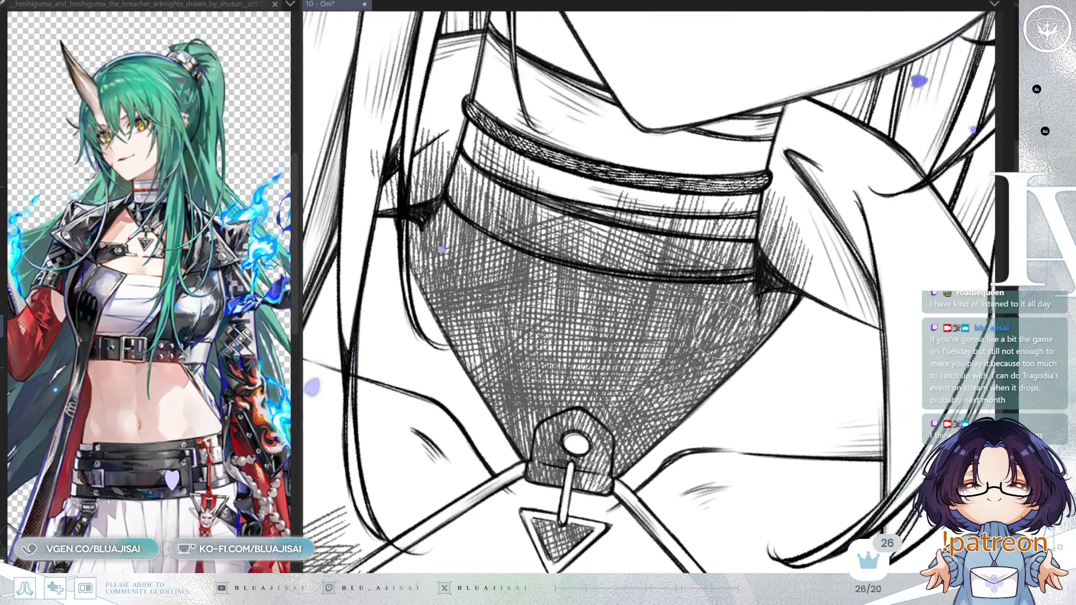
pyautogui.press('h')
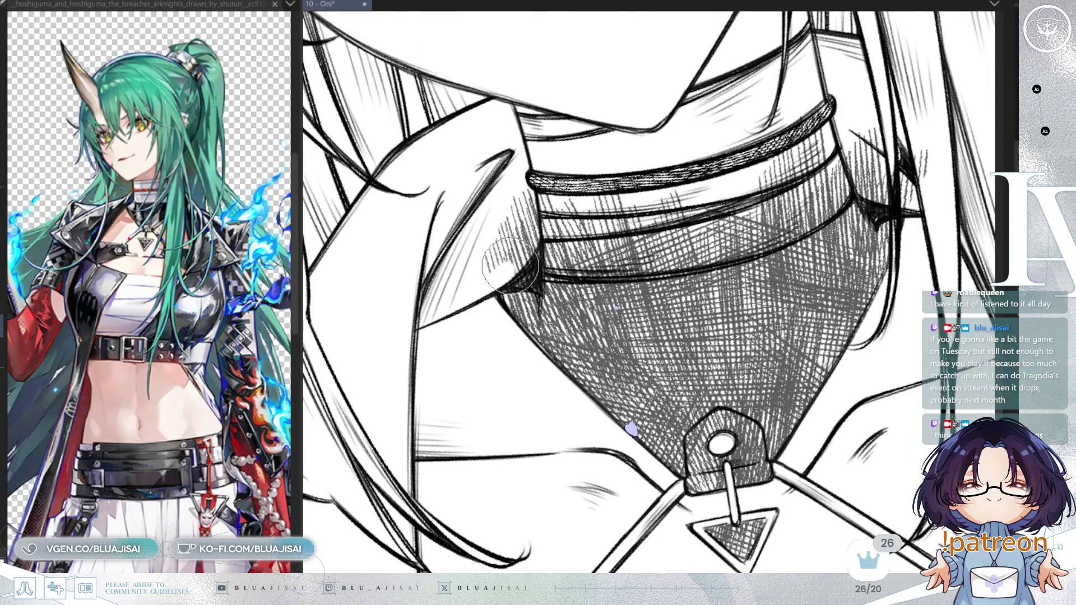
pyautogui.moveTo(528, 237)
pyautogui.mouseDown()
pyautogui.moveTo(512, 314)
pyautogui.moveTo(552, 322)
pyautogui.moveTo(665, 231)
pyautogui.mouseUp()
pyautogui.moveTo(633, 269)
pyautogui.mouseDown()
pyautogui.moveTo(698, 207)
pyautogui.moveTo(748, 115)
pyautogui.moveTo(644, 247)
pyautogui.moveTo(681, 164)
pyautogui.mouseUp()
pyautogui.press('^')
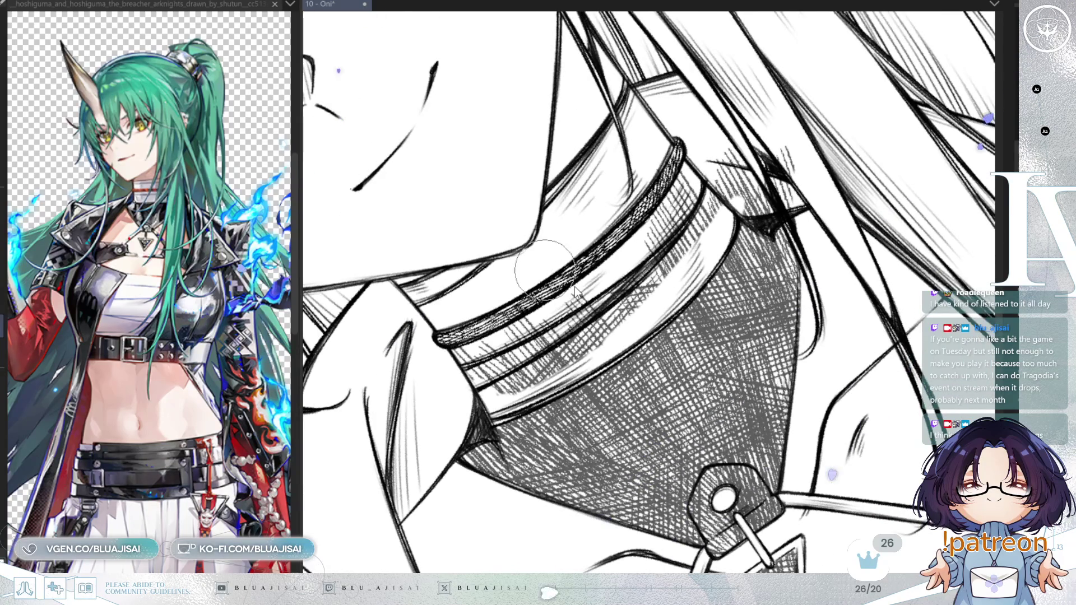
pyautogui.moveTo(454, 359)
pyautogui.mouseDown()
pyautogui.moveTo(521, 280)
pyautogui.moveTo(484, 376)
pyautogui.moveTo(504, 387)
pyautogui.moveTo(661, 263)
pyautogui.moveTo(695, 179)
pyautogui.moveTo(683, 135)
pyautogui.moveTo(631, 202)
pyautogui.moveTo(672, 163)
pyautogui.moveTo(675, 134)
pyautogui.mouseUp()
pyautogui.press('^')
pyautogui.press('^')
pyautogui.press('^')
# Paint out stray hatching above the triangle pendant with white
pyautogui.press('-')
pyautogui.press('-')
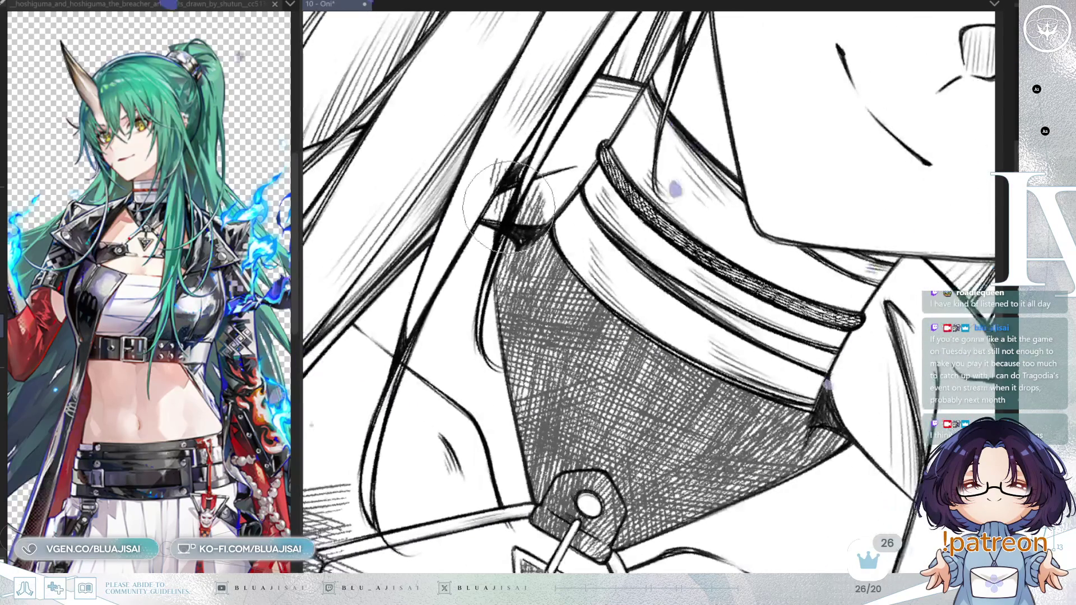
pyautogui.moveTo(496, 205)
pyautogui.mouseDown()
pyautogui.moveTo(538, 207)
pyautogui.moveTo(505, 196)
pyautogui.moveTo(522, 185)
pyautogui.moveTo(564, 188)
pyautogui.mouseUp()
pyautogui.press('-')
pyautogui.press('-')
pyautogui.press('-')
pyautogui.hotkey('ctrl', '-')
pyautogui.hotkey('ctrl', '+')
pyautogui.moveTo(644, 387); pyautogui.dragTo(756, 185)
# Erase stray hatching from the hair strand and around the edges of the lower strap plate
pyautogui.hotkey('ctrl', '+')
pyautogui.moveTo(561, 361); pyautogui.dragTo(565, 342)
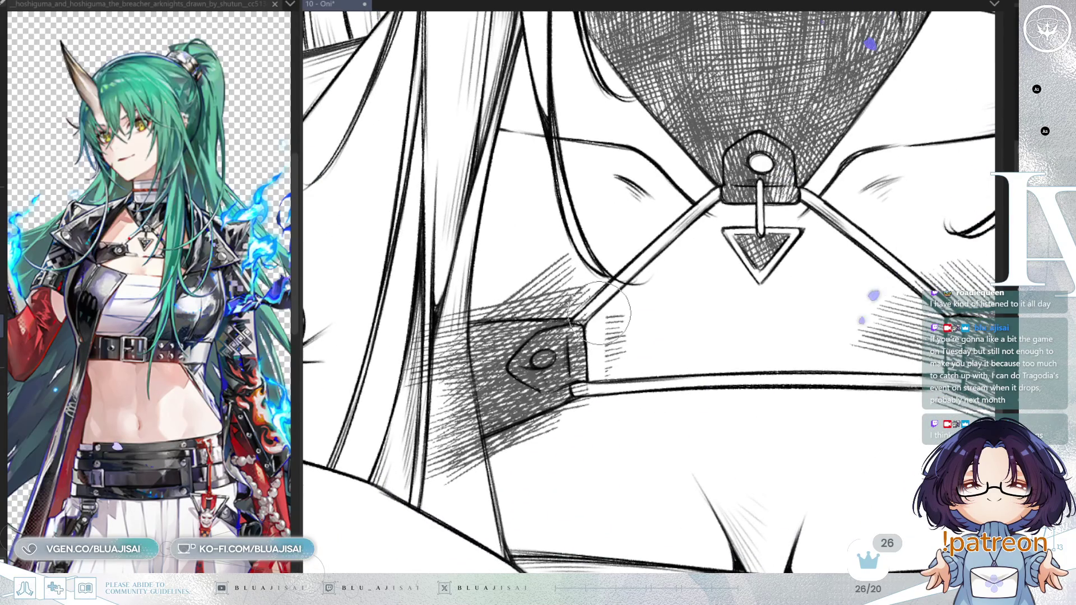
pyautogui.press('-')
pyautogui.moveTo(455, 321)
pyautogui.mouseDown()
pyautogui.moveTo(468, 404)
pyautogui.moveTo(509, 511)
pyautogui.mouseUp()
pyautogui.moveTo(479, 435)
pyautogui.mouseDown()
pyautogui.moveTo(454, 337)
pyautogui.moveTo(426, 347)
pyautogui.moveTo(415, 426)
pyautogui.moveTo(435, 428)
pyautogui.moveTo(505, 532)
pyautogui.mouseUp()
pyautogui.press('-')
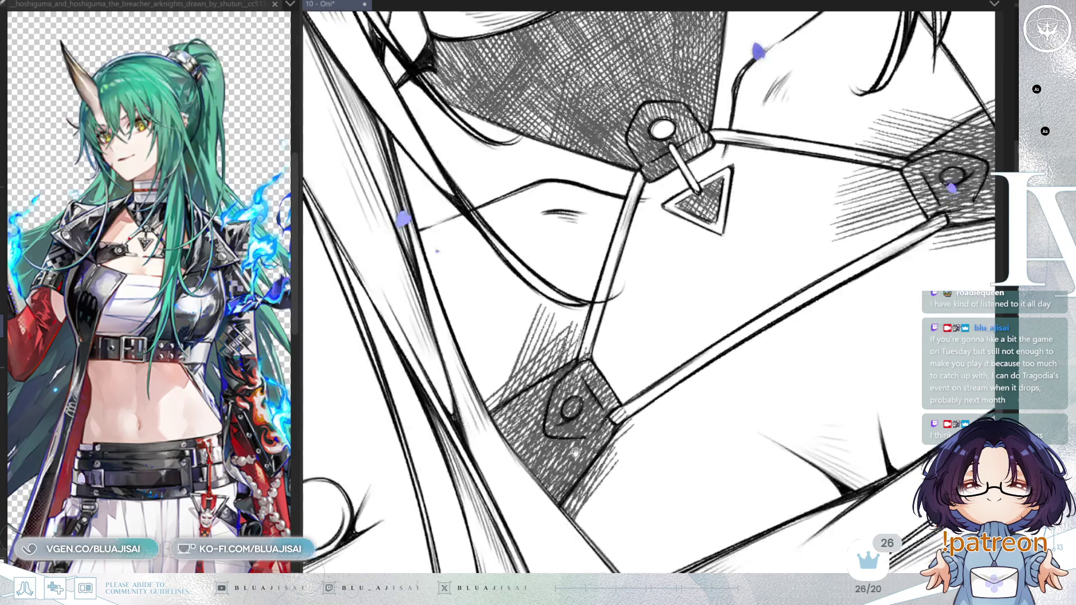
pyautogui.moveTo(566, 518)
pyautogui.mouseDown()
pyautogui.moveTo(647, 417)
pyautogui.moveTo(583, 493)
pyautogui.mouseUp()
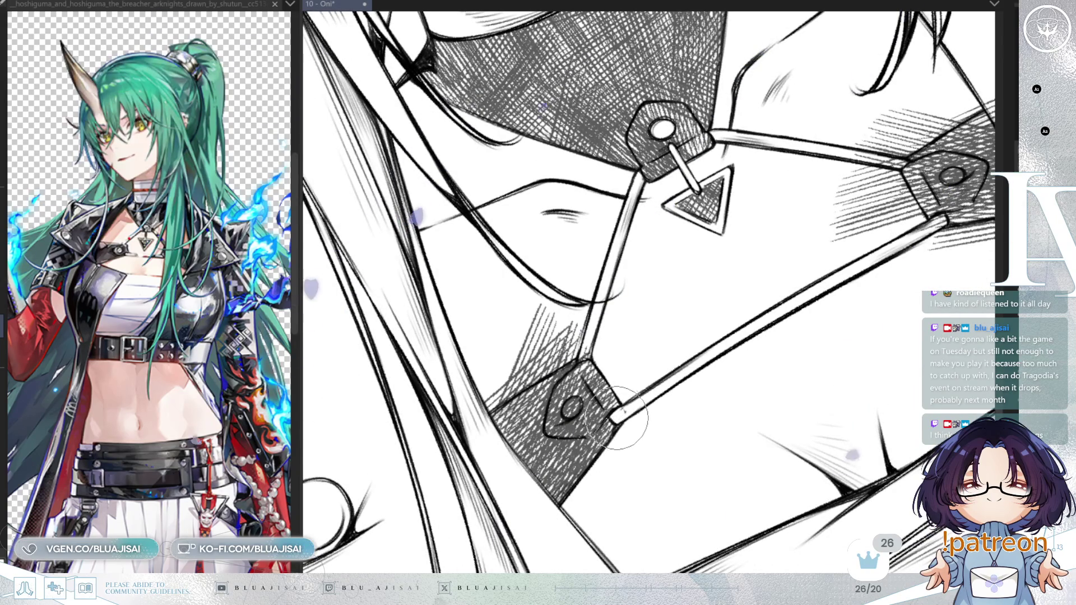
pyautogui.moveTo(560, 396)
pyautogui.mouseDown()
pyautogui.moveTo(493, 392)
pyautogui.moveTo(550, 363)
pyautogui.mouseUp()
# Reset the view upright and save the drawing
pyautogui.hotkey('ctrl', '0')
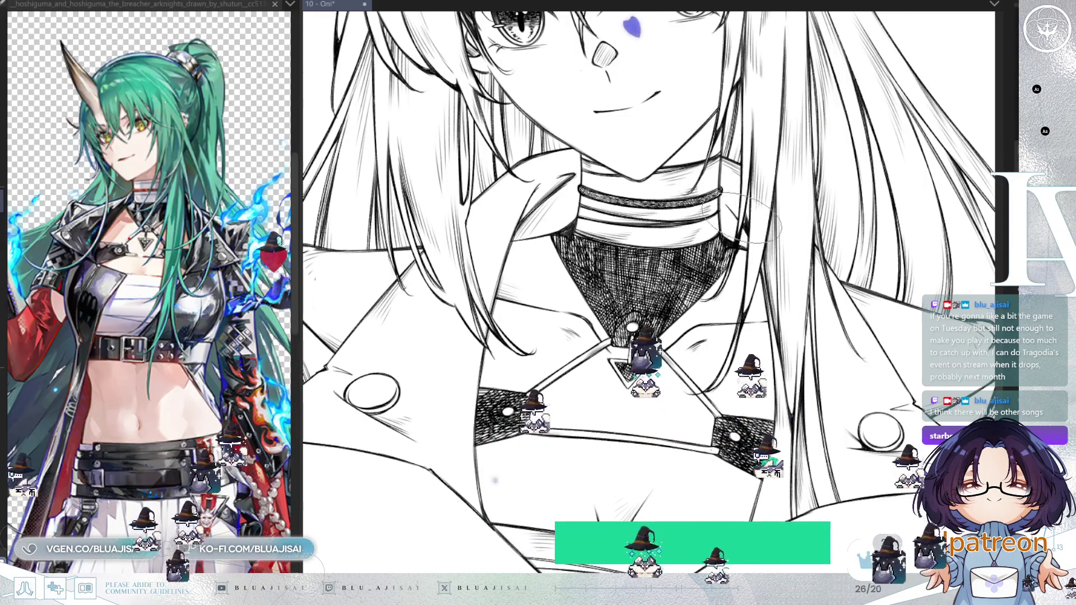
pyautogui.scroll(1, 745, 241)
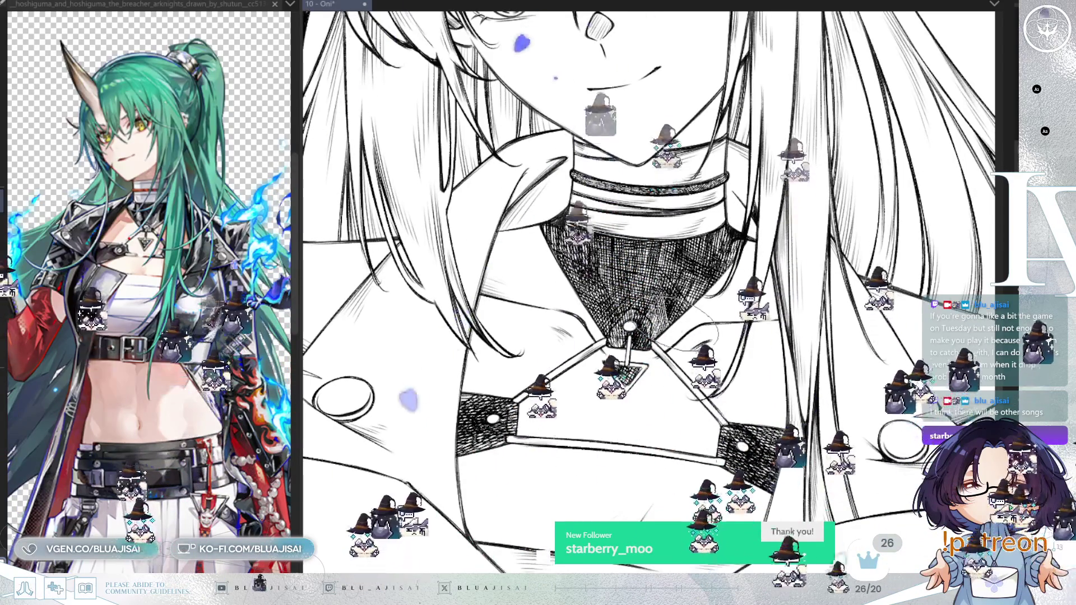
pyautogui.scroll(-1, 758, 304)
pyautogui.scroll(-2, 753, 306)
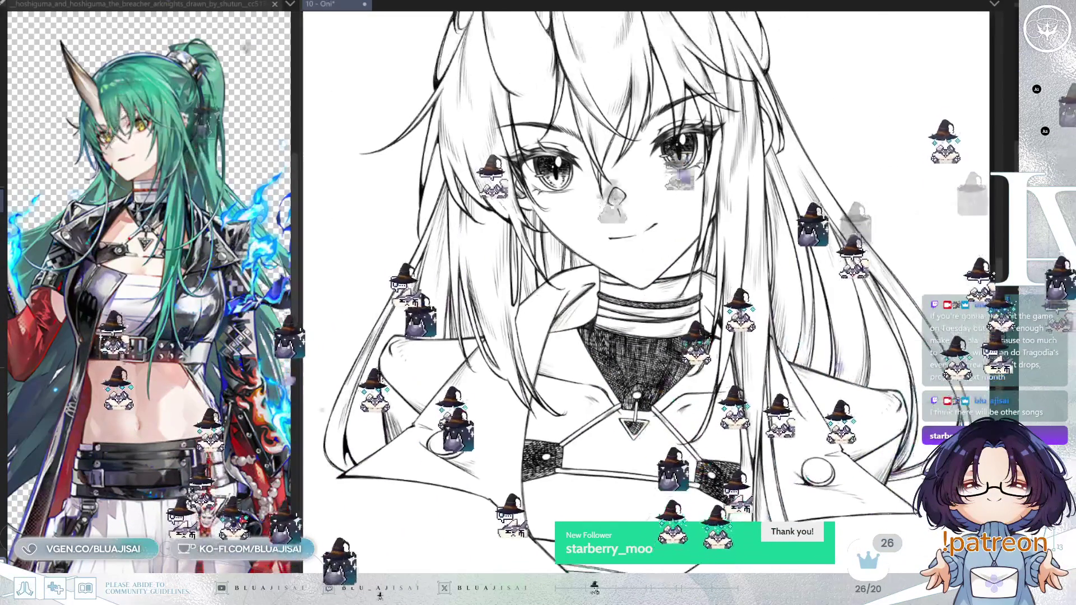
pyautogui.hotkey('ctrl', 's')
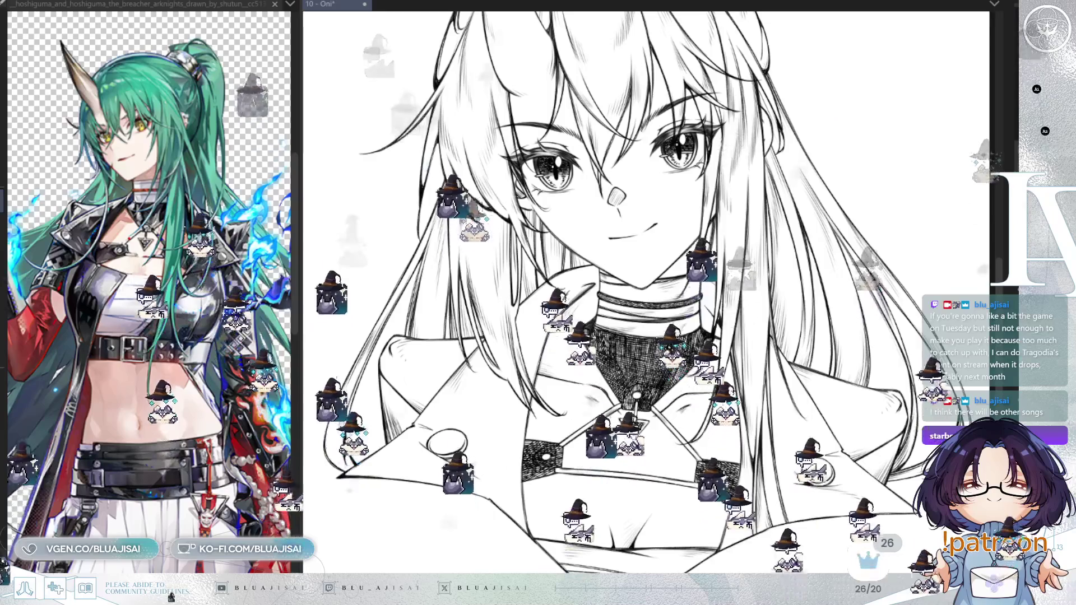
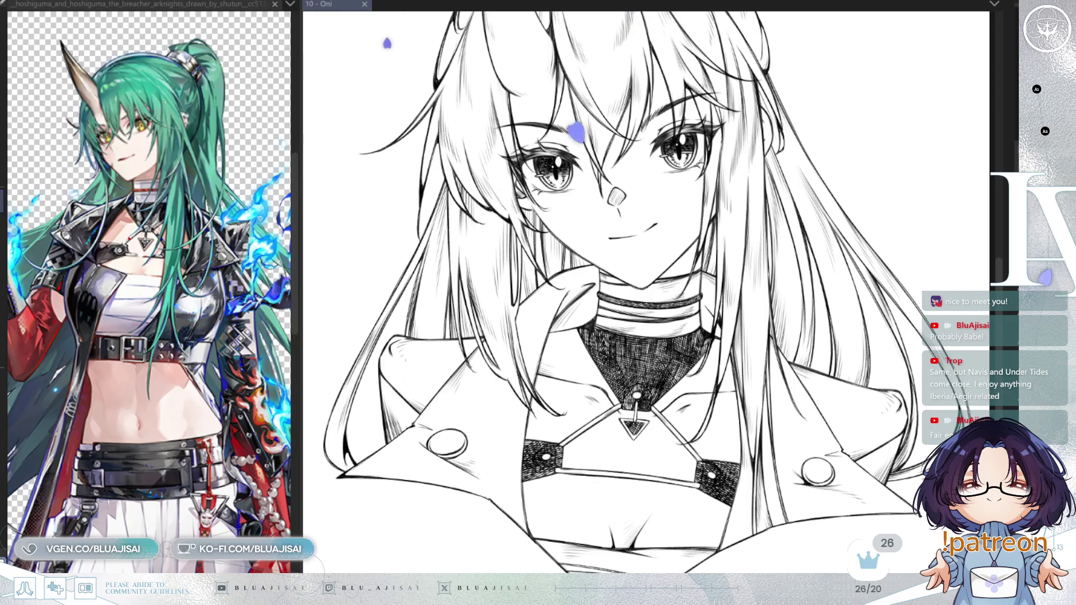
# Undo the stray stroke around the pendant and add textured highlights to the left strap piece
pyautogui.scroll(3, 668, 376)
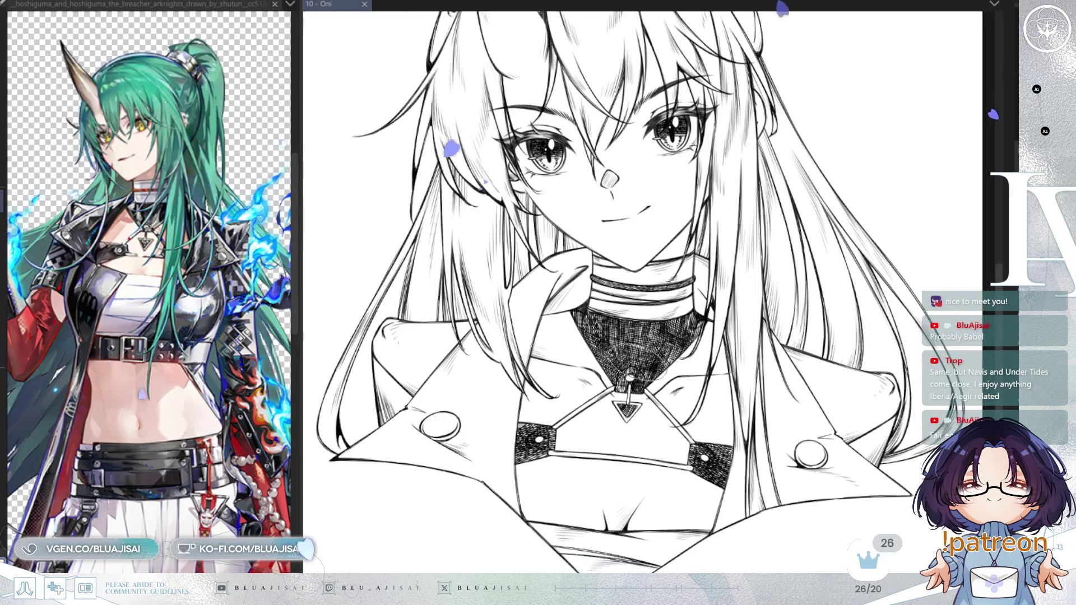
pyautogui.moveTo(672, 367)
pyautogui.mouseDown()
pyautogui.moveTo(605, 387)
pyautogui.moveTo(642, 412)
pyautogui.moveTo(681, 389)
pyautogui.moveTo(644, 364)
pyautogui.mouseUp()
pyautogui.hotkey('ctrl', 'z')
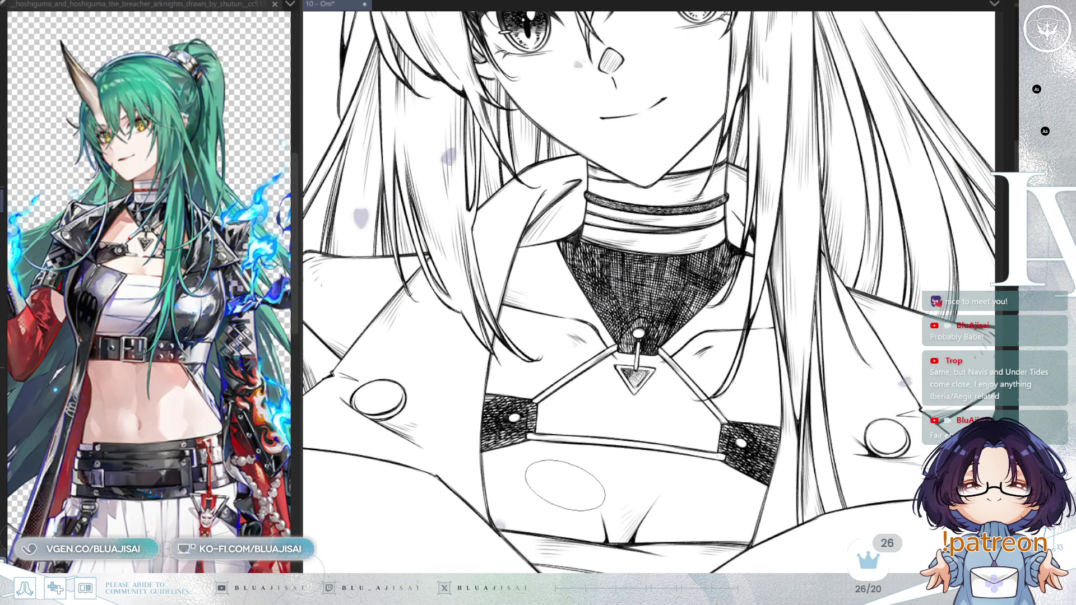
pyautogui.moveTo(621, 448); pyautogui.dragTo(635, 424)
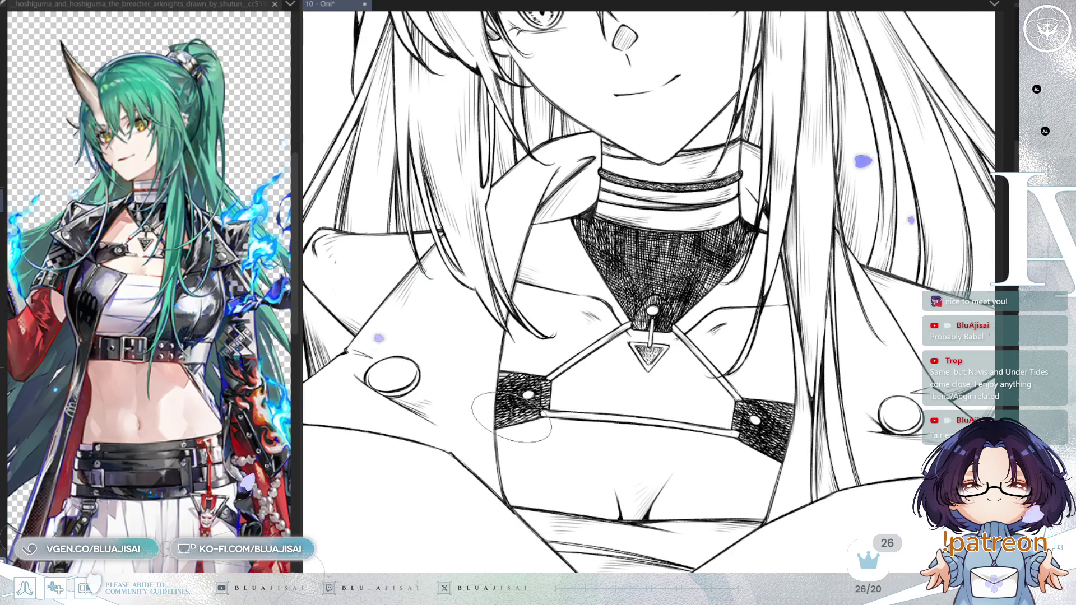
pyautogui.moveTo(465, 372)
pyautogui.mouseDown()
pyautogui.moveTo(532, 386)
pyautogui.moveTo(494, 410)
pyautogui.moveTo(485, 448)
pyautogui.moveTo(764, 455)
pyautogui.mouseUp()
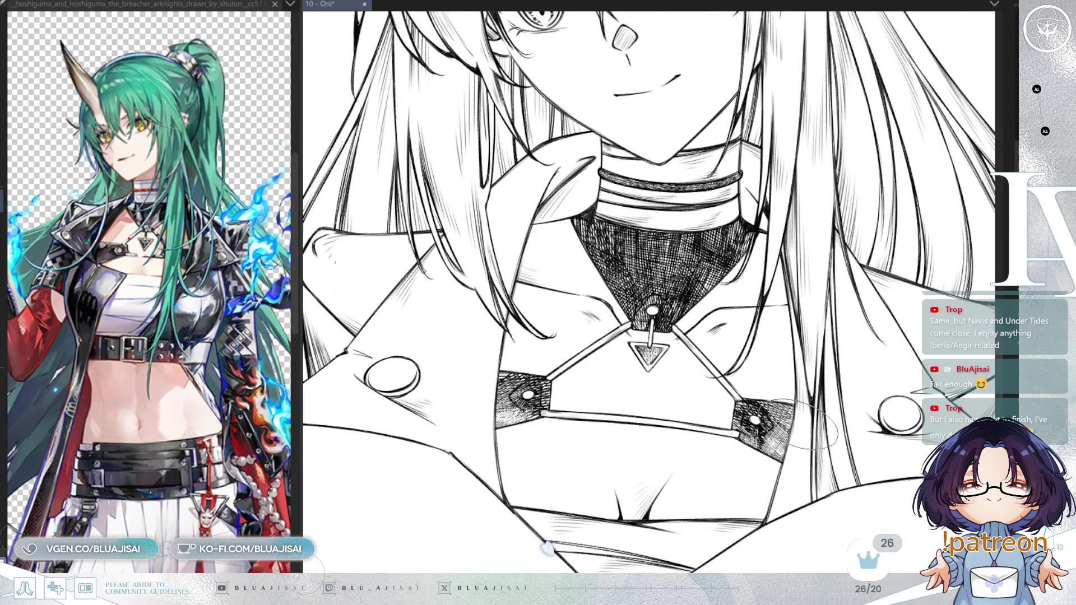
# Lighten patches of the crosshatching on the neck
pyautogui.moveTo(759, 473)
pyautogui.mouseDown()
pyautogui.moveTo(746, 457)
pyautogui.moveTo(734, 524)
pyautogui.mouseUp()
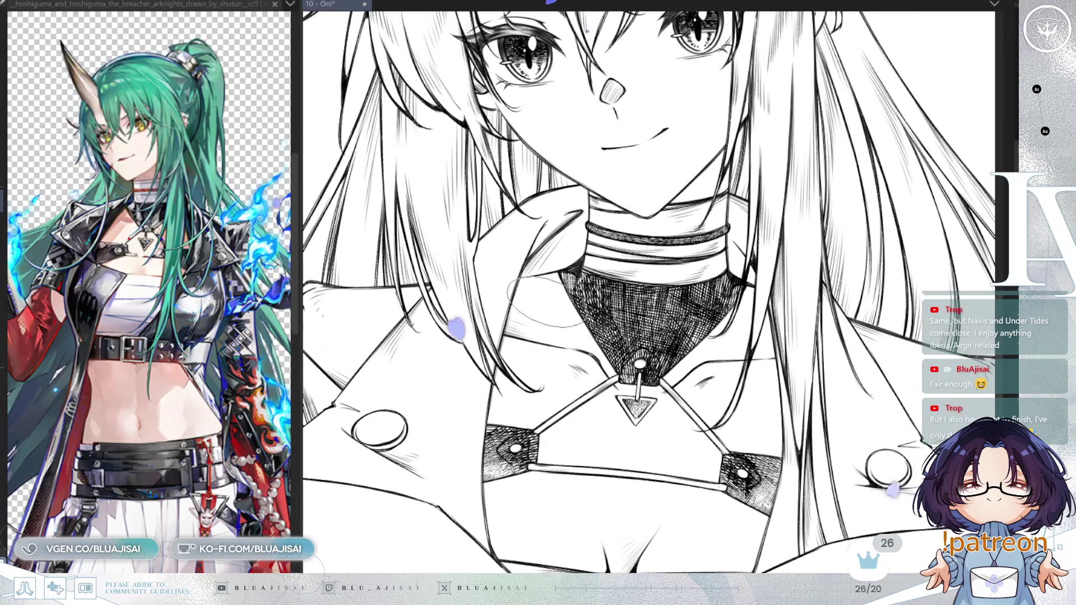
pyautogui.moveTo(690, 311)
pyautogui.mouseDown()
pyautogui.moveTo(723, 306)
pyautogui.moveTo(723, 280)
pyautogui.moveTo(585, 283)
pyautogui.moveTo(597, 314)
pyautogui.moveTo(583, 325)
pyautogui.moveTo(577, 311)
pyautogui.moveTo(580, 326)
pyautogui.moveTo(600, 269)
pyautogui.moveTo(668, 263)
pyautogui.mouseUp()
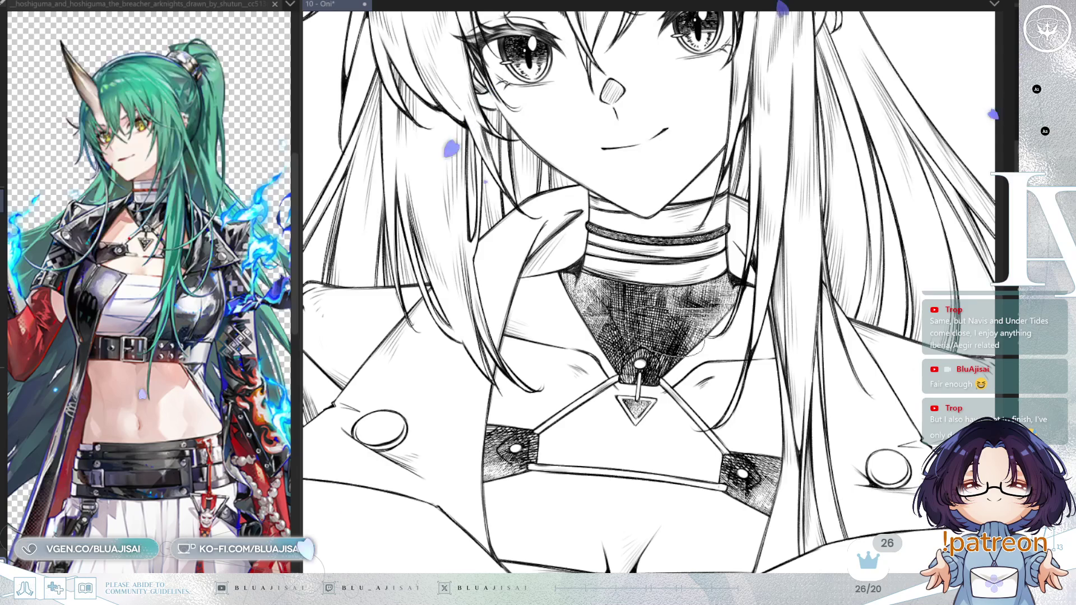
pyautogui.scroll(3, 695, 342)
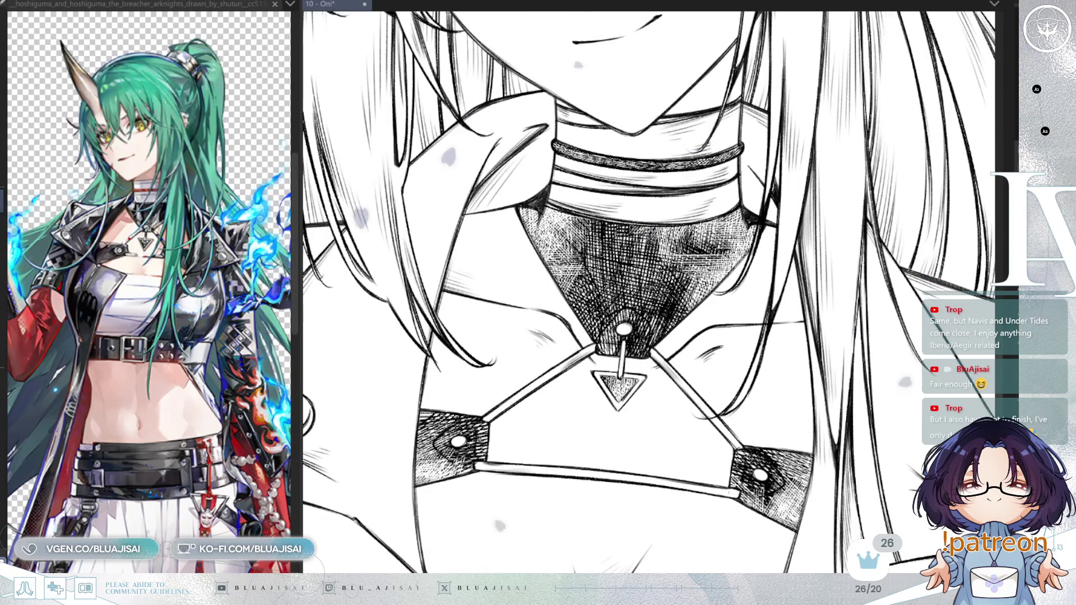
# Hatch the neck panel and hexagon clasp from a mirrored, rotated view, then level the rotation again
pyautogui.scroll(3, 577, 330)
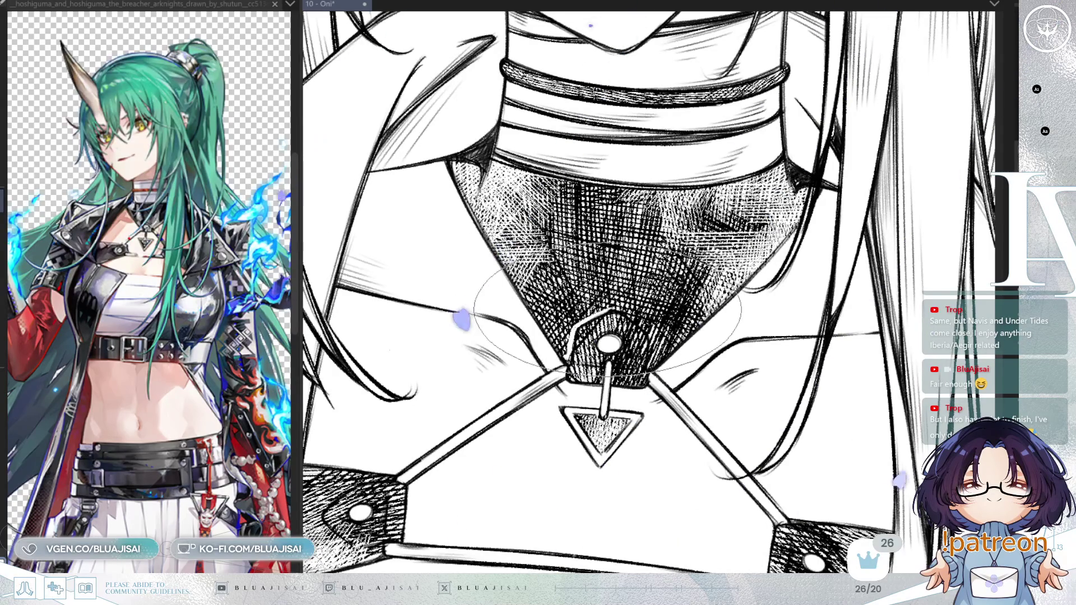
pyautogui.press('h')
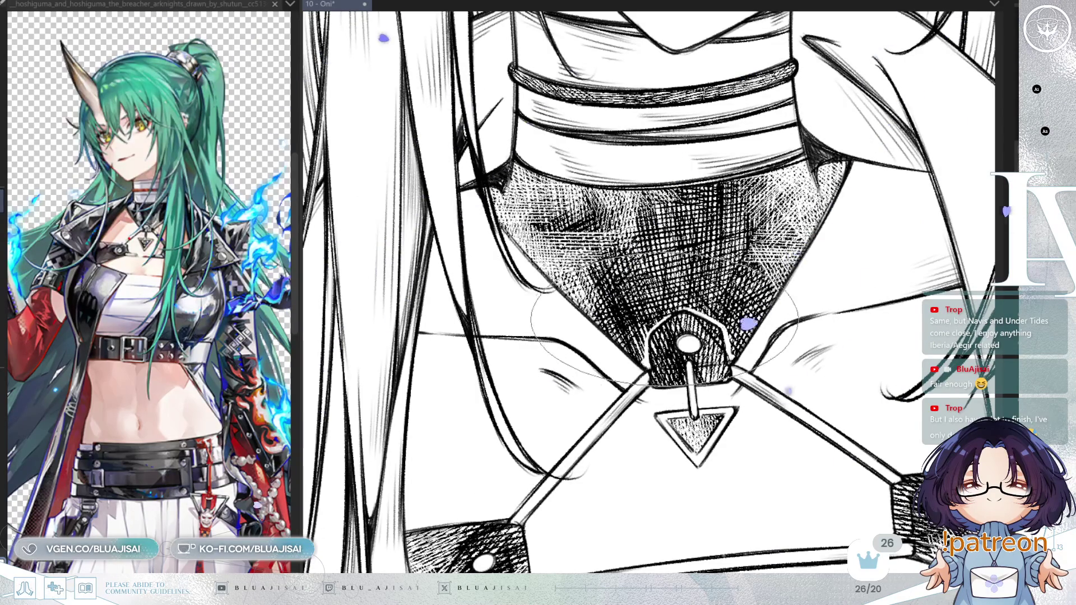
pyautogui.moveTo(737, 339); pyautogui.dragTo(701, 337)
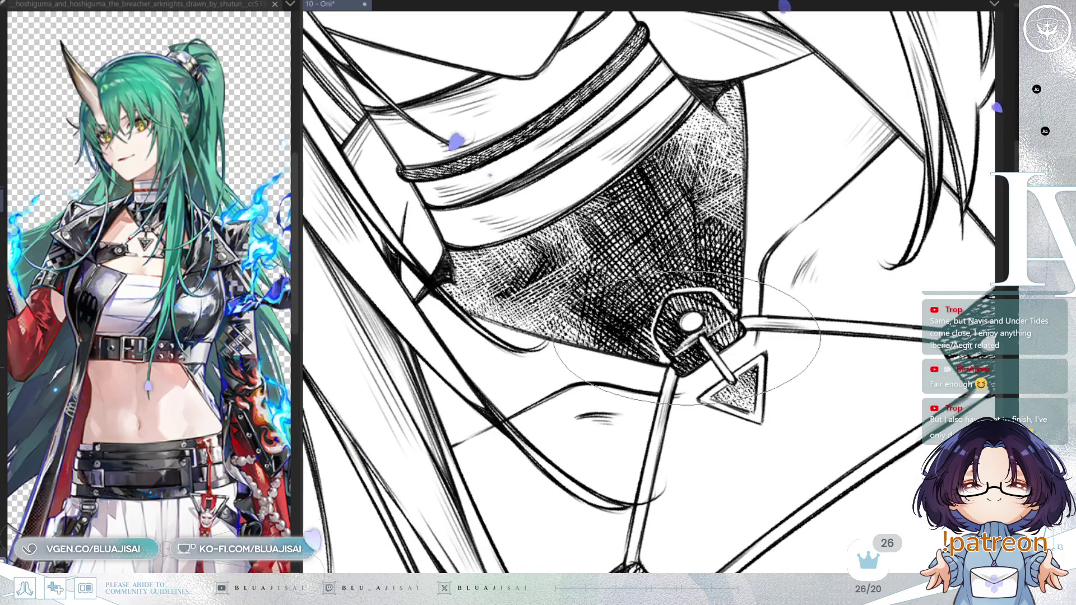
pyautogui.press('m')
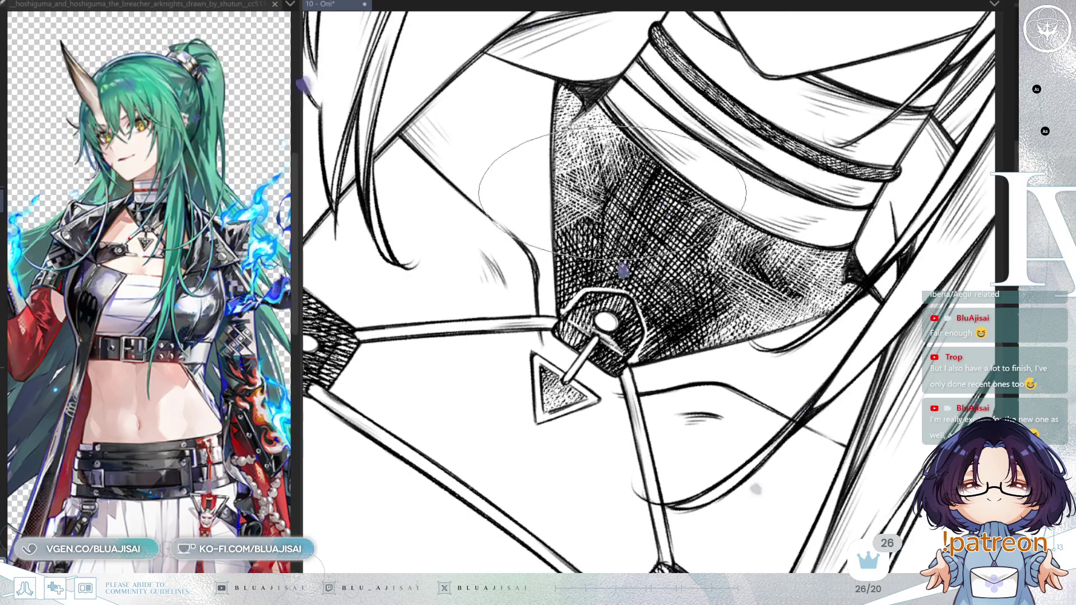
pyautogui.scroll(2, 560, 252)
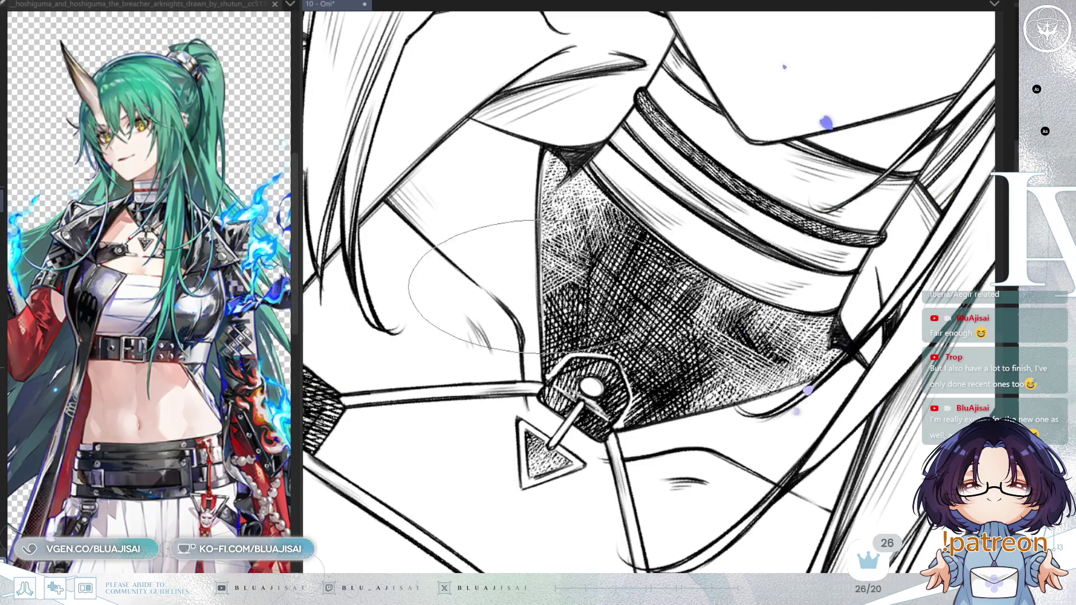
pyautogui.scroll(1, 456, 324)
pyautogui.hotkey('ctrl', '@')
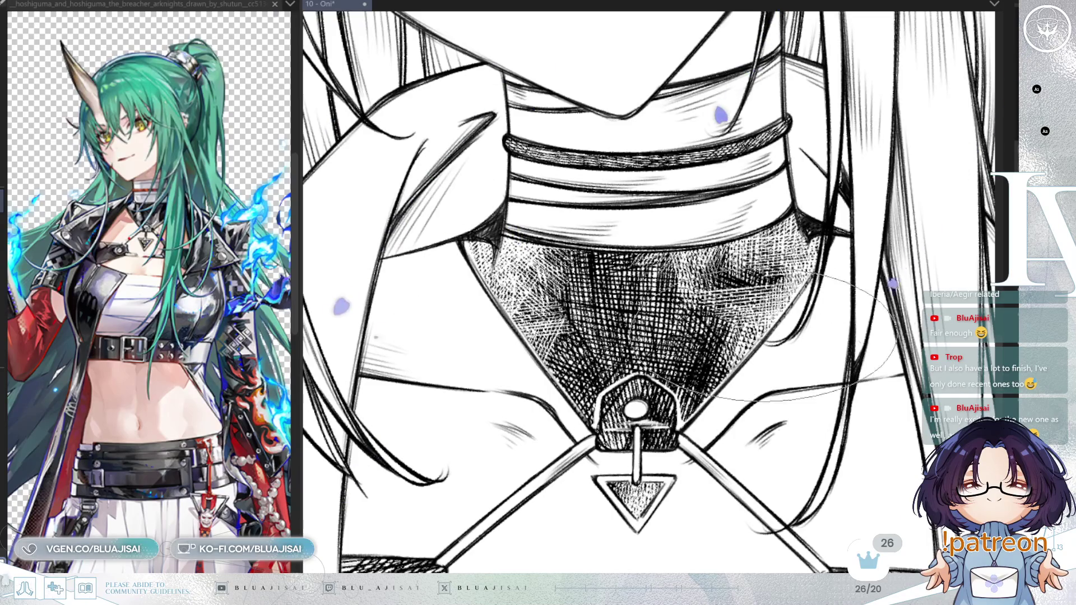
# Crosshatch the lower-left hexagonal strap connector around its rivets
pyautogui.scroll(-1, 794, 288)
pyautogui.scroll(3, 717, 342)
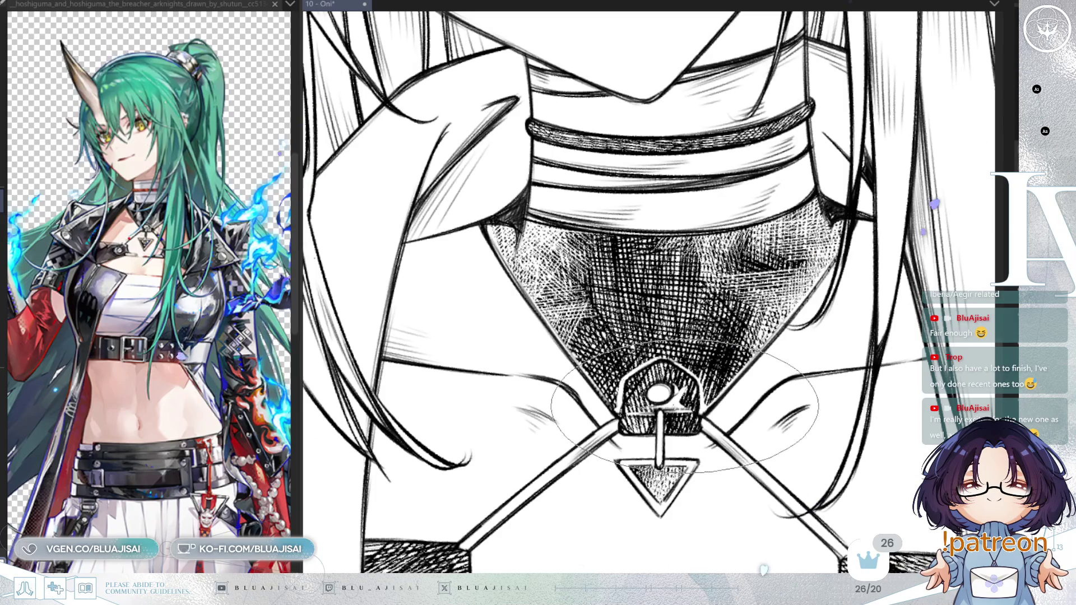
pyautogui.moveTo(692, 406); pyautogui.dragTo(739, 303)
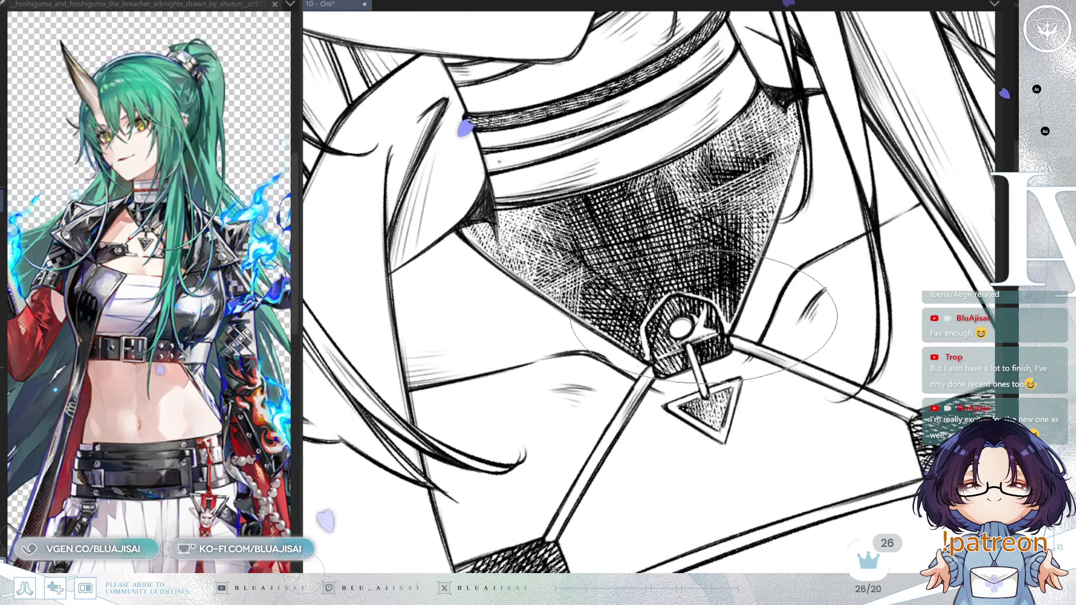
pyautogui.moveTo(706, 310)
pyautogui.mouseDown()
pyautogui.moveTo(662, 348)
pyautogui.moveTo(650, 384)
pyautogui.moveTo(707, 353)
pyautogui.mouseUp()
pyautogui.moveTo(646, 398); pyautogui.dragTo(697, 336)
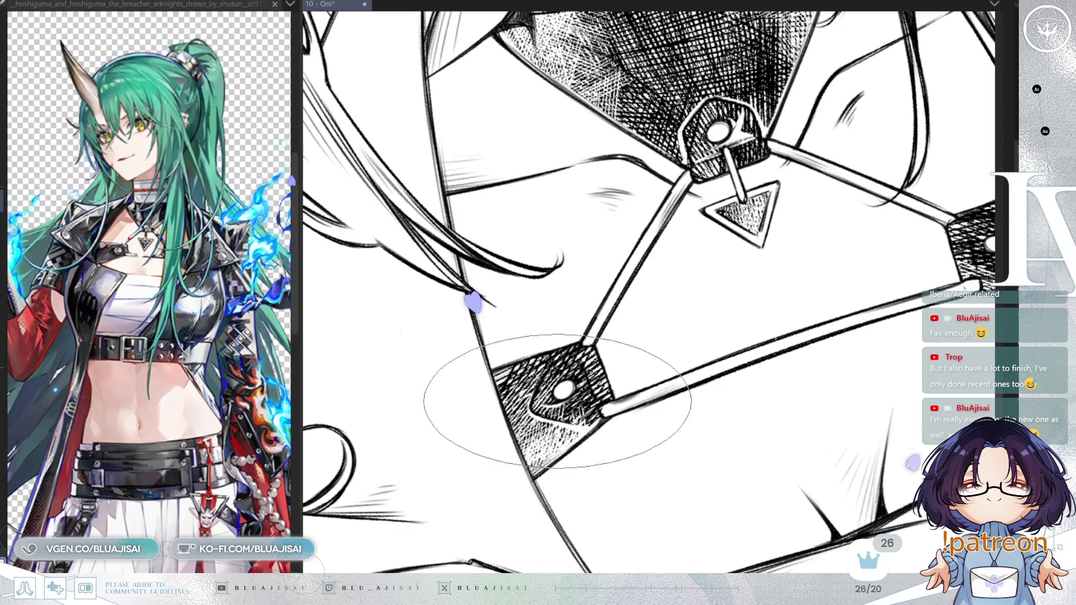
pyautogui.press('^')
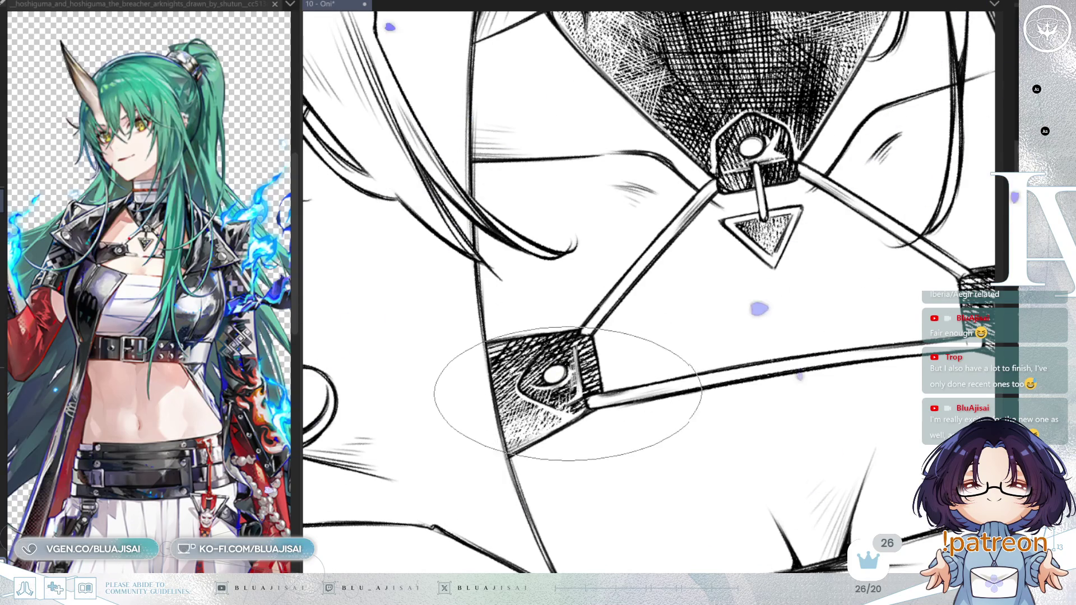
# Mirror the view and crosshatch the opposite hexagonal strap connector
pyautogui.moveTo(469, 336); pyautogui.dragTo(217, 344)
pyautogui.press('h')
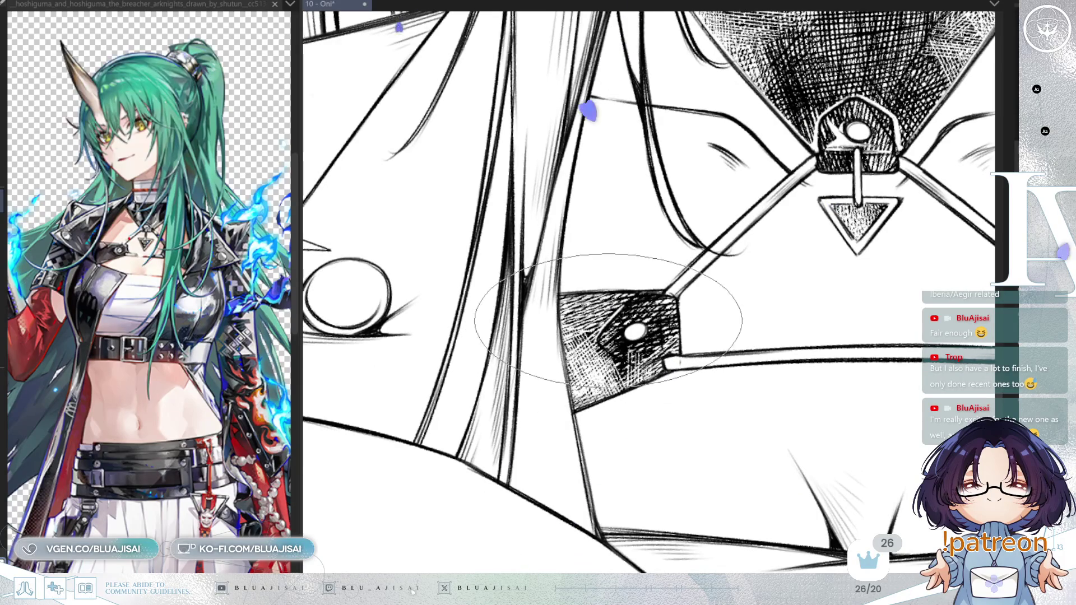
pyautogui.moveTo(595, 343); pyautogui.dragTo(617, 365)
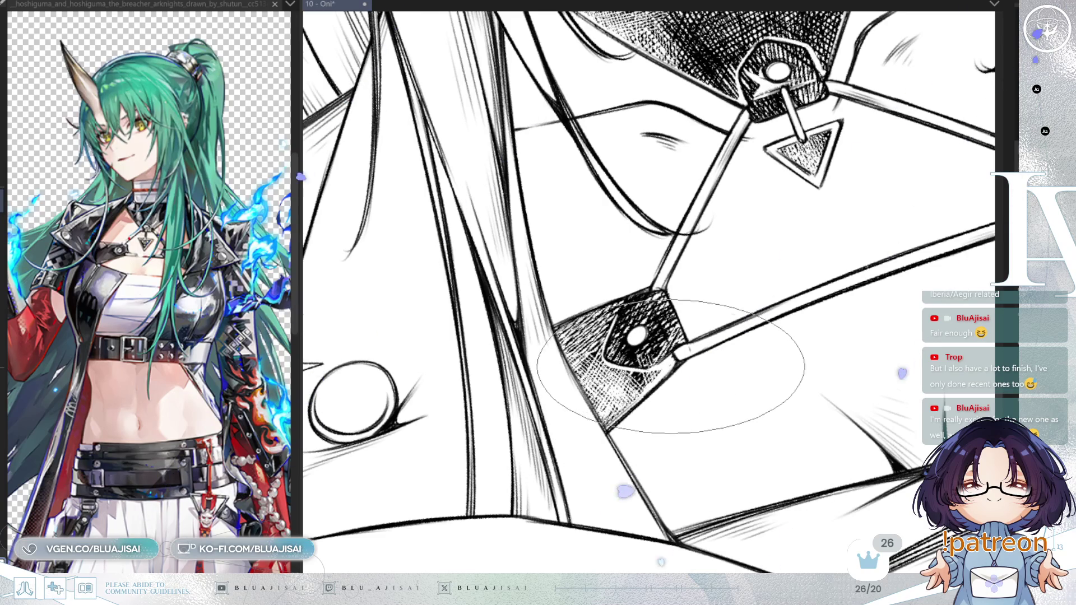
pyautogui.moveTo(660, 368); pyautogui.dragTo(624, 347)
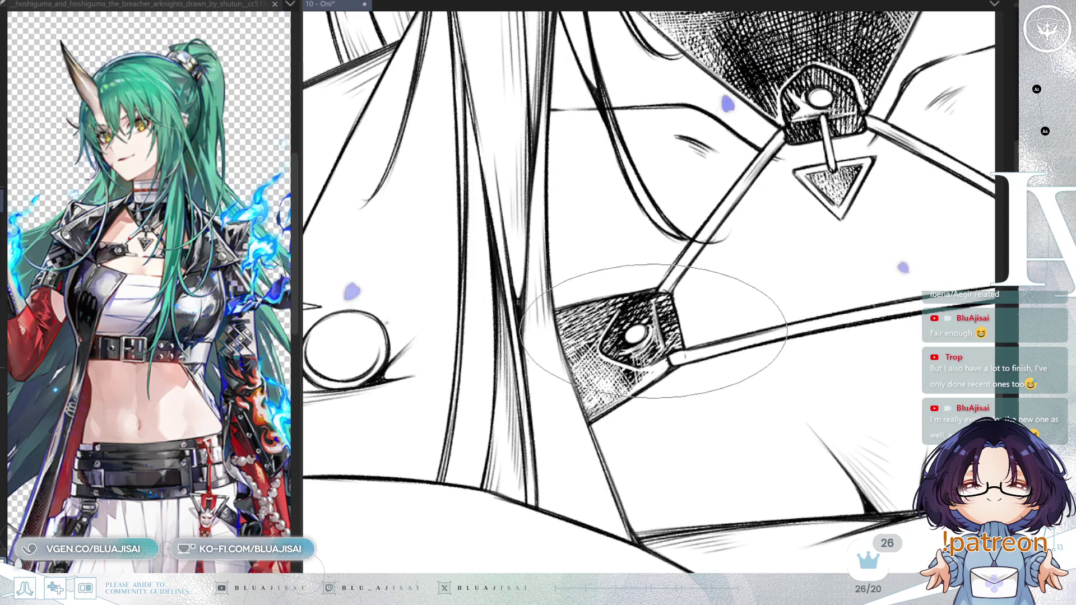
pyautogui.moveTo(641, 200)
pyautogui.mouseDown()
pyautogui.moveTo(684, 377)
pyautogui.moveTo(726, 336)
pyautogui.moveTo(698, 341)
pyautogui.mouseUp()
pyautogui.scroll(-5, 697, 341)
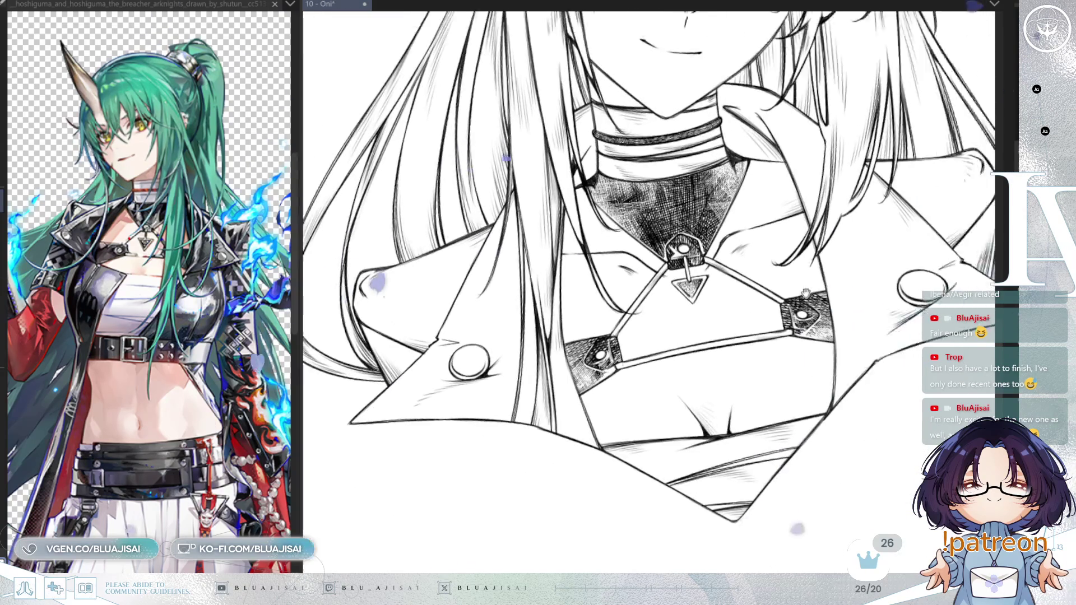
# Tone the black lapel hatching down to light grey and review the whole chest harness
pyautogui.scroll(3, 816, 259)
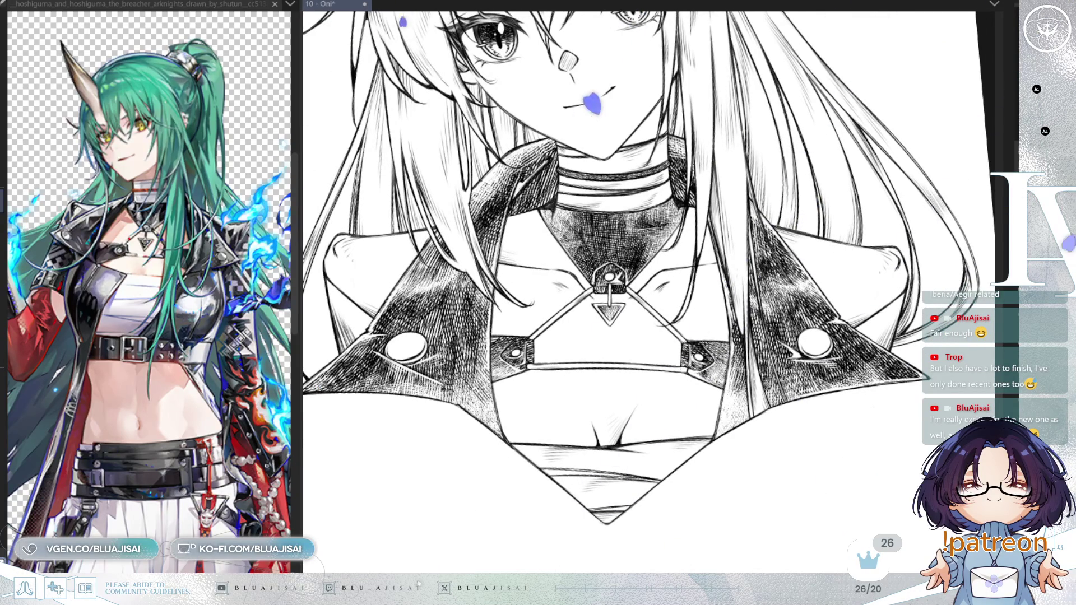
pyautogui.scroll(3, 560, 210)
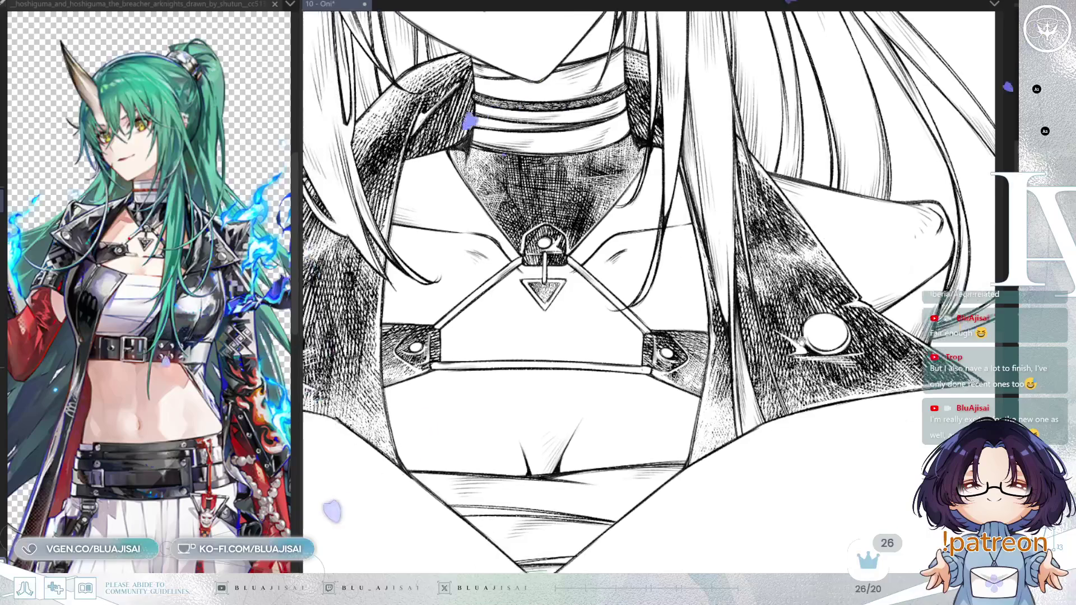
pyautogui.scroll(2, 649, 292)
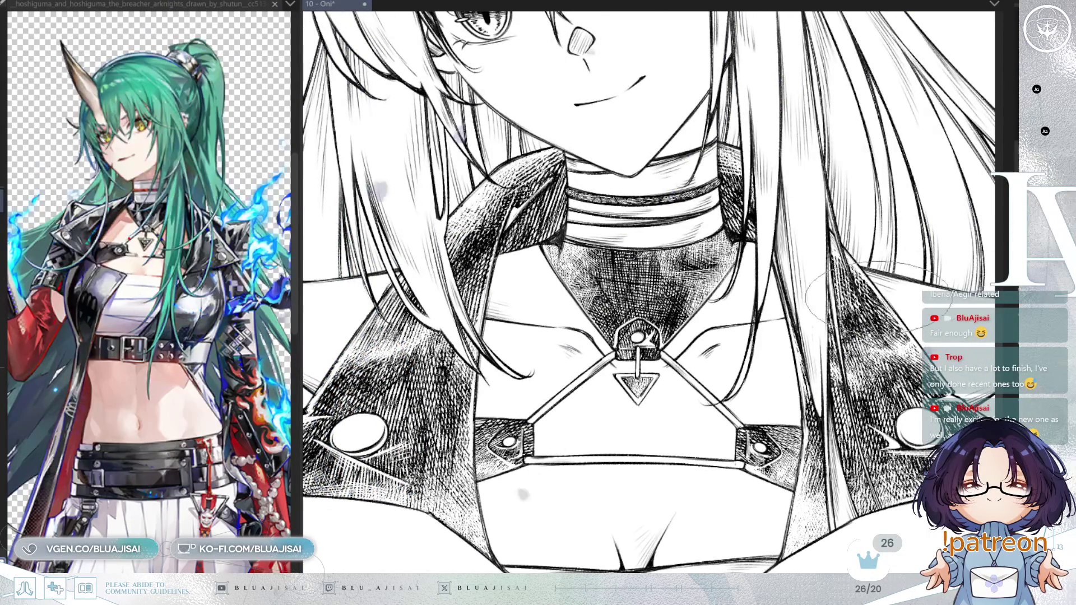
pyautogui.scroll(2, 813, 348)
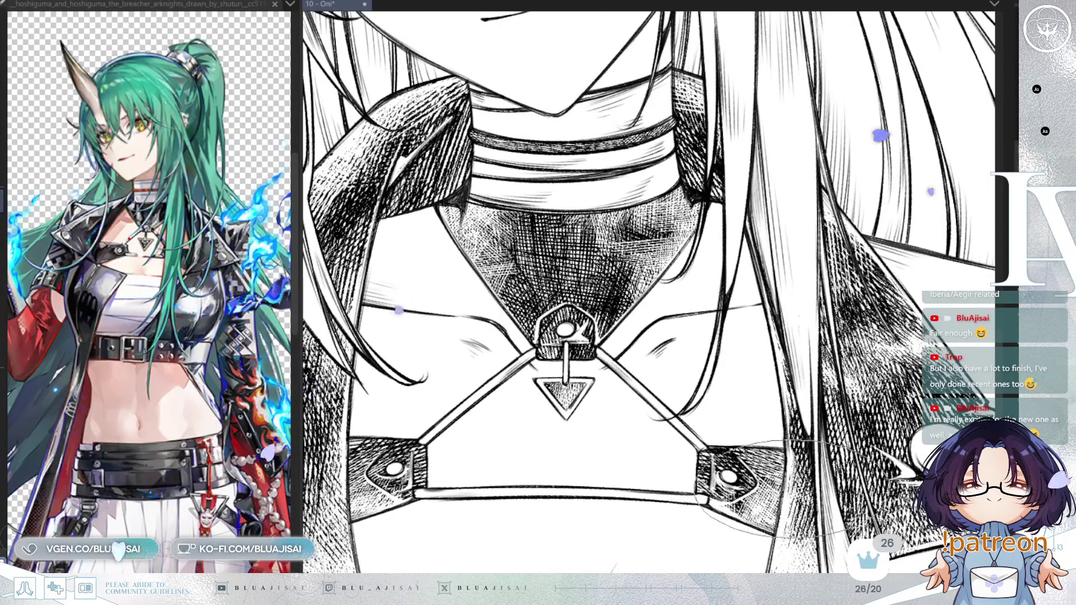
pyautogui.moveTo(773, 459)
pyautogui.mouseDown()
pyautogui.moveTo(768, 488)
pyautogui.moveTo(925, 426)
pyautogui.mouseUp()
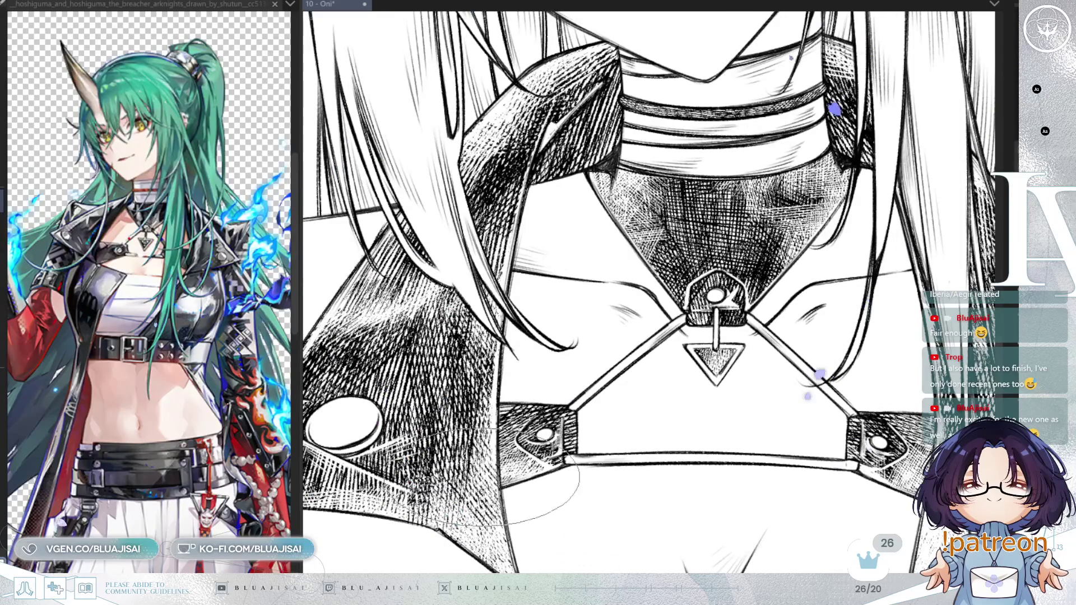
pyautogui.scroll(-3, 807, 269)
pyautogui.scroll(-1, 863, 275)
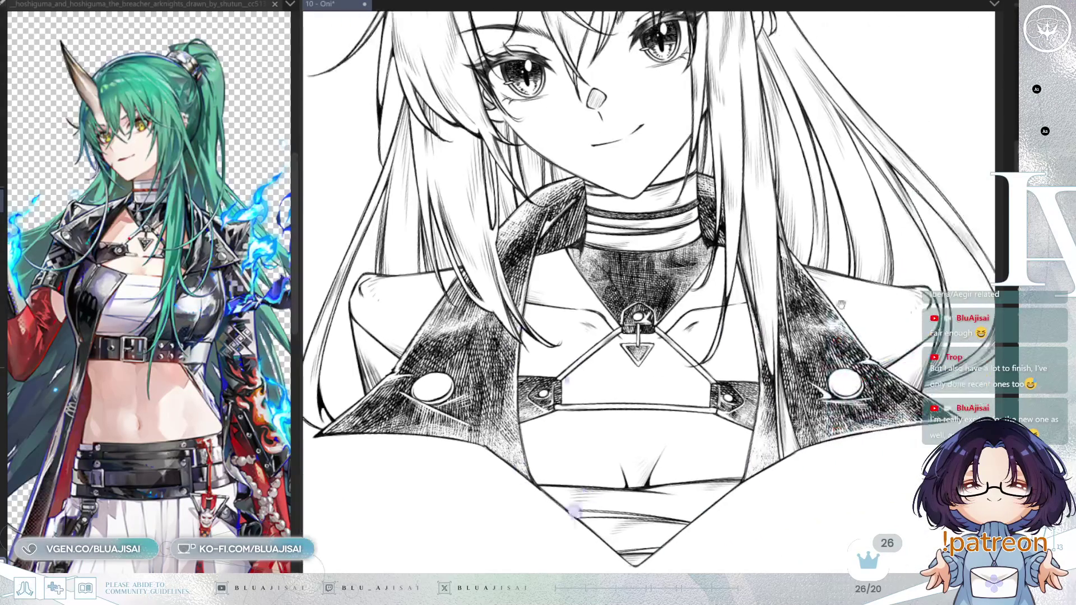
pyautogui.moveTo(913, 319); pyautogui.dragTo(907, 277)
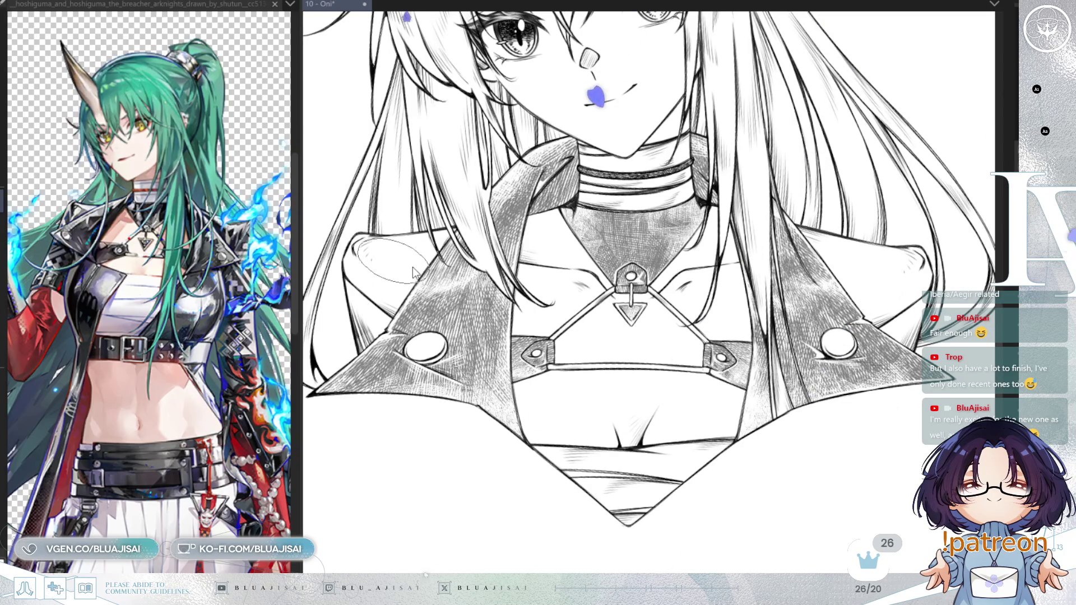
# Hatch dark shading onto the left and right jacket shoulders
pyautogui.moveTo(421, 272); pyautogui.dragTo(448, 322)
pyautogui.moveTo(359, 359); pyautogui.dragTo(437, 412)
pyautogui.moveTo(370, 336)
pyautogui.mouseDown()
pyautogui.moveTo(448, 401)
pyautogui.moveTo(417, 365)
pyautogui.moveTo(426, 367)
pyautogui.moveTo(408, 313)
pyautogui.moveTo(437, 336)
pyautogui.moveTo(482, 283)
pyautogui.moveTo(437, 297)
pyautogui.moveTo(420, 289)
pyautogui.moveTo(417, 302)
pyautogui.moveTo(448, 322)
pyautogui.moveTo(443, 292)
pyautogui.moveTo(467, 344)
pyautogui.moveTo(415, 359)
pyautogui.moveTo(386, 335)
pyautogui.mouseUp()
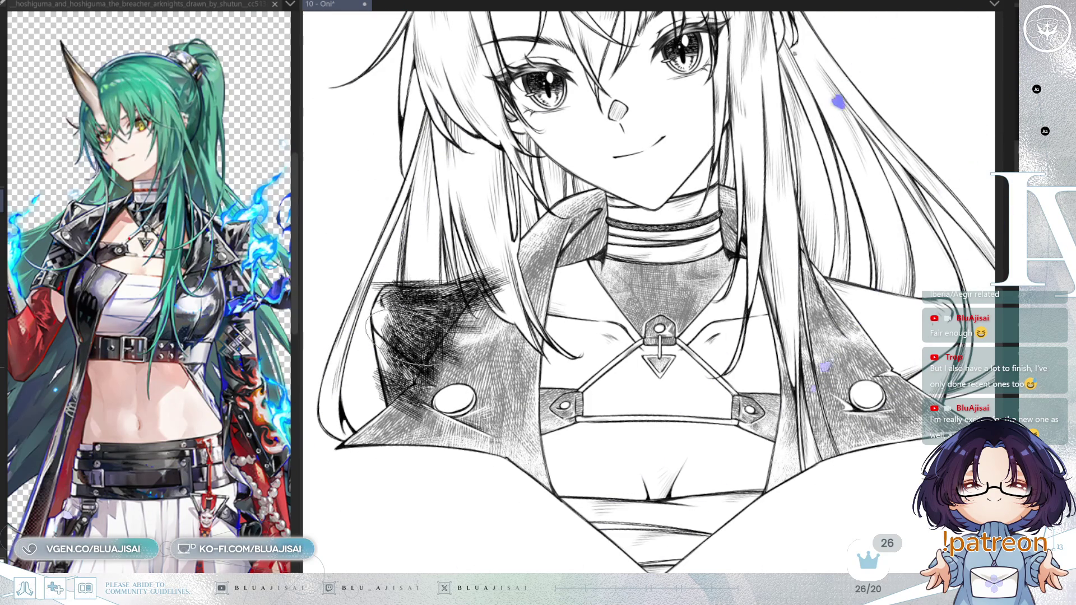
pyautogui.moveTo(761, 305); pyautogui.dragTo(726, 312)
pyautogui.moveTo(829, 298)
pyautogui.mouseDown()
pyautogui.moveTo(846, 322)
pyautogui.moveTo(813, 325)
pyautogui.moveTo(863, 362)
pyautogui.moveTo(857, 381)
pyautogui.moveTo(877, 392)
pyautogui.moveTo(838, 404)
pyautogui.moveTo(903, 387)
pyautogui.moveTo(874, 331)
pyautogui.moveTo(851, 336)
pyautogui.moveTo(896, 393)
pyautogui.moveTo(852, 393)
pyautogui.moveTo(829, 370)
pyautogui.moveTo(892, 325)
pyautogui.moveTo(885, 347)
pyautogui.moveTo(874, 347)
pyautogui.moveTo(807, 314)
pyautogui.moveTo(812, 303)
pyautogui.moveTo(854, 302)
pyautogui.moveTo(889, 340)
pyautogui.mouseUp()
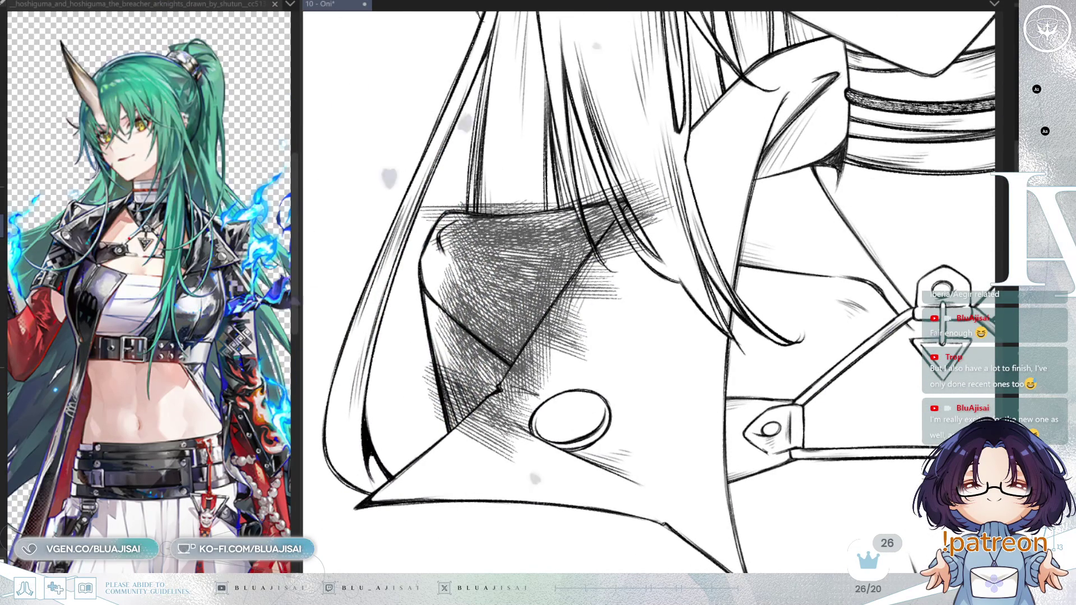
# Erase a clean band of stray hatching along the lapel's diagonal edge
pyautogui.moveTo(583, 252)
pyautogui.mouseDown()
pyautogui.moveTo(628, 291)
pyautogui.moveTo(644, 269)
pyautogui.moveTo(566, 275)
pyautogui.moveTo(583, 263)
pyautogui.mouseUp()
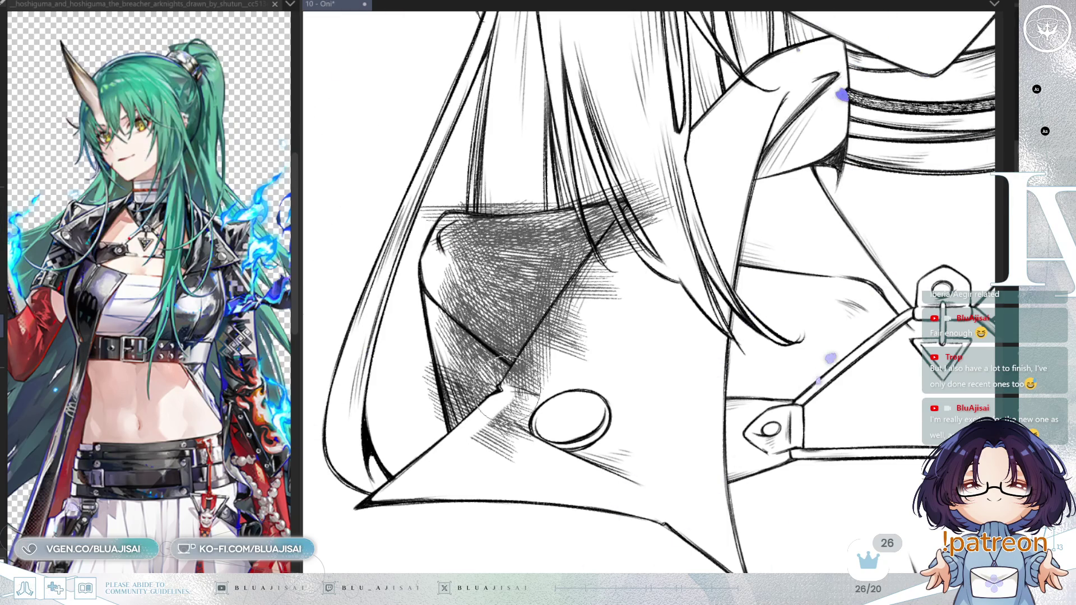
pyautogui.moveTo(512, 381); pyautogui.dragTo(591, 275)
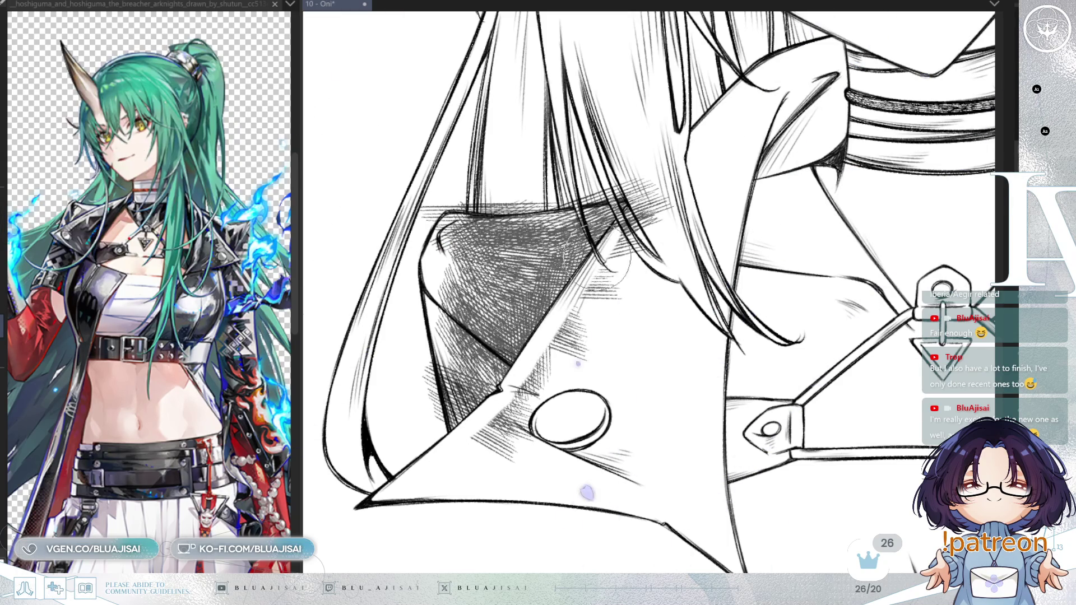
pyautogui.moveTo(634, 215)
pyautogui.mouseDown()
pyautogui.moveTo(650, 225)
pyautogui.moveTo(662, 257)
pyautogui.moveTo(560, 342)
pyautogui.moveTo(476, 465)
pyautogui.moveTo(473, 456)
pyautogui.moveTo(448, 465)
pyautogui.moveTo(526, 461)
pyautogui.mouseUp()
pyautogui.scroll(2, 600, 336)
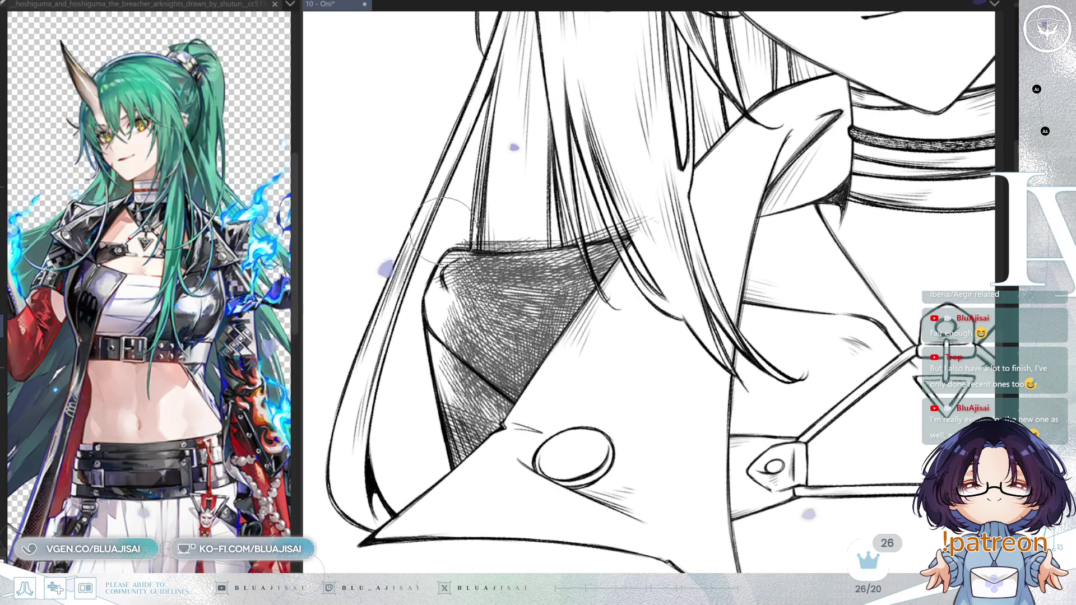
pyautogui.press('h')
pyautogui.press('-')
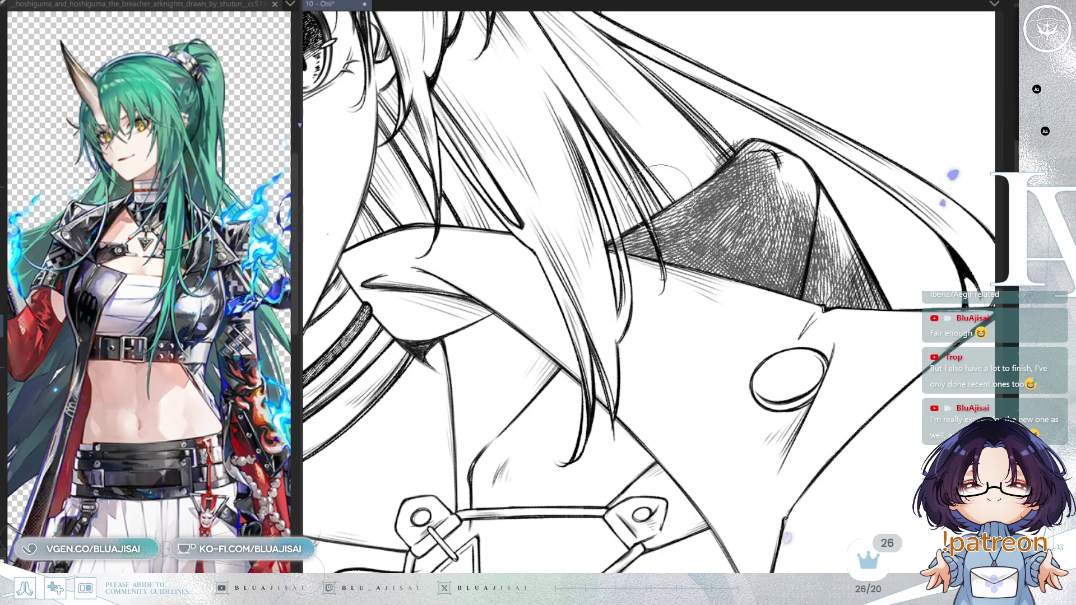
pyautogui.press('-')
pyautogui.press('h')
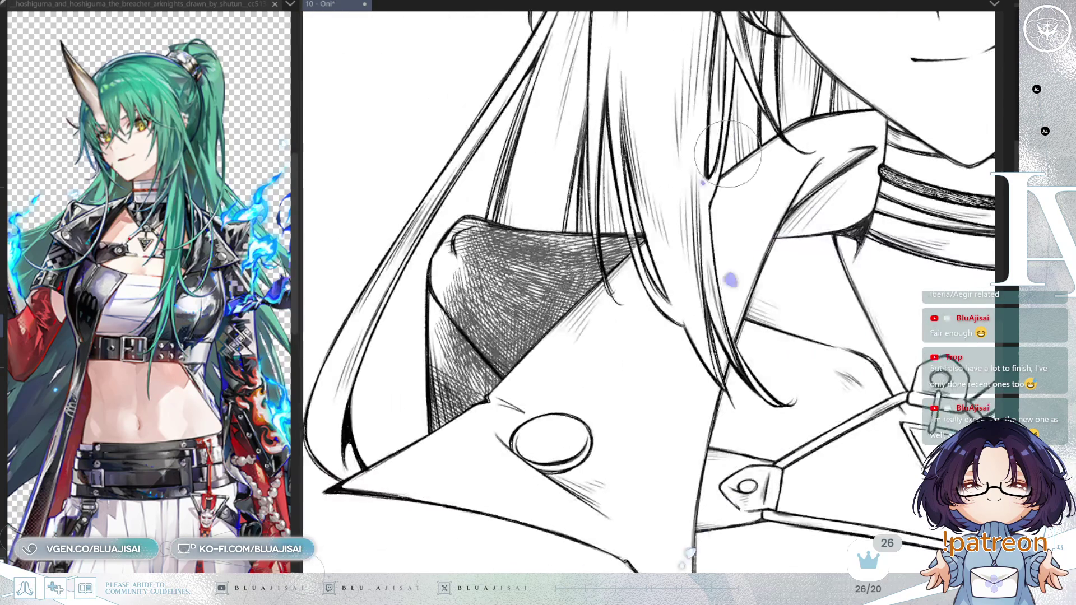
pyautogui.press('-')
pyautogui.press('-')
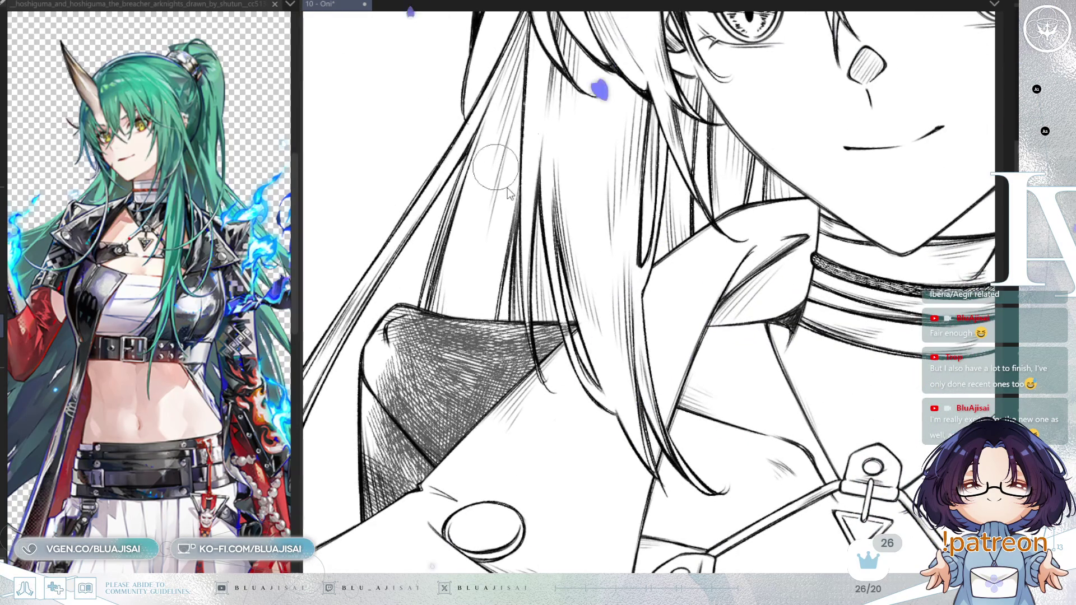
# Paint a white highlight along the lapel edge and lighten the hatching beside it
pyautogui.moveTo(507, 180); pyautogui.dragTo(529, 181)
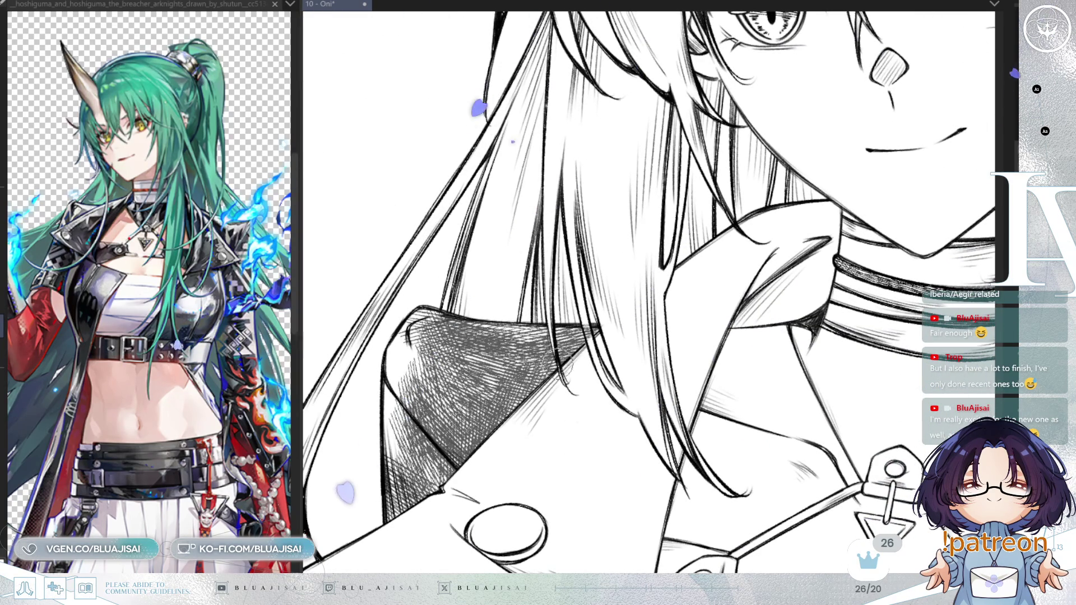
pyautogui.moveTo(611, 396); pyautogui.dragTo(393, 317)
pyautogui.press('-')
pyautogui.press('-')
pyautogui.hotkey('ctrl', '+')
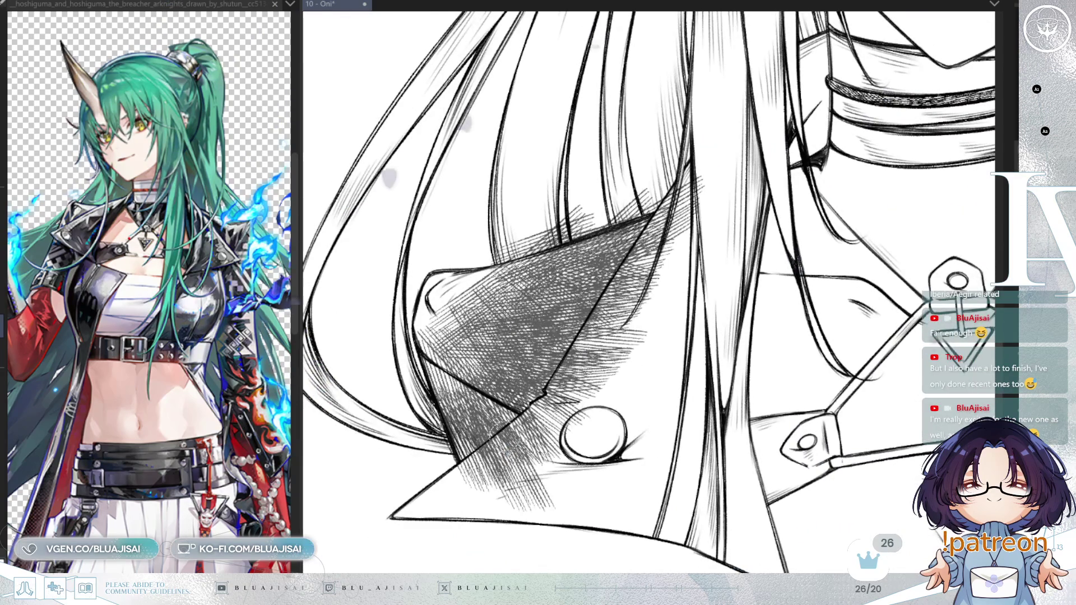
pyautogui.moveTo(482, 456); pyautogui.dragTo(586, 339)
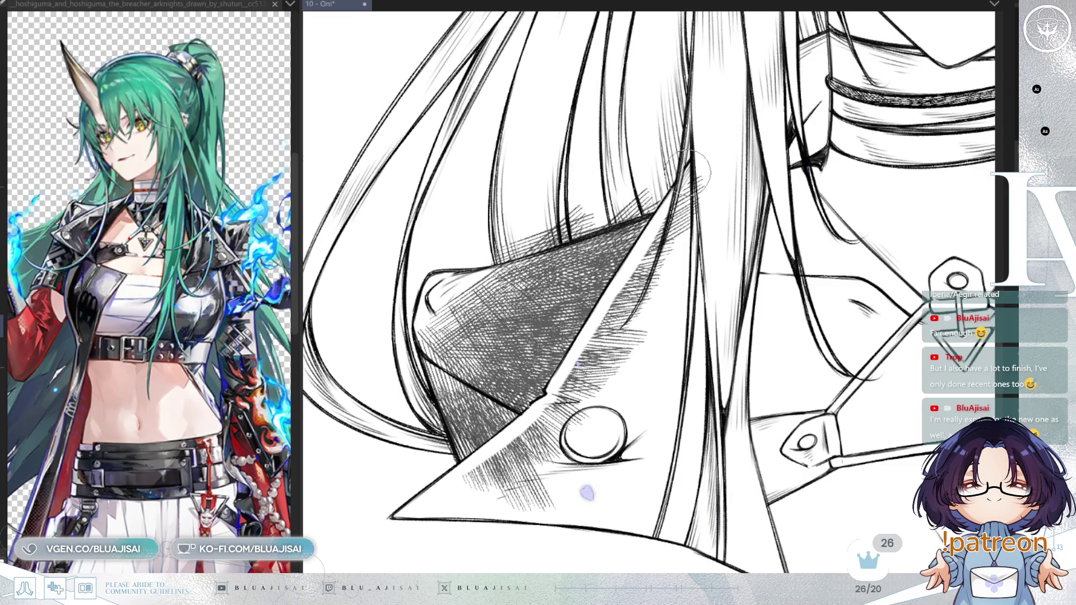
pyautogui.moveTo(465, 482)
pyautogui.mouseDown()
pyautogui.moveTo(538, 426)
pyautogui.moveTo(622, 297)
pyautogui.moveTo(657, 282)
pyautogui.moveTo(504, 465)
pyautogui.moveTo(529, 494)
pyautogui.mouseUp()
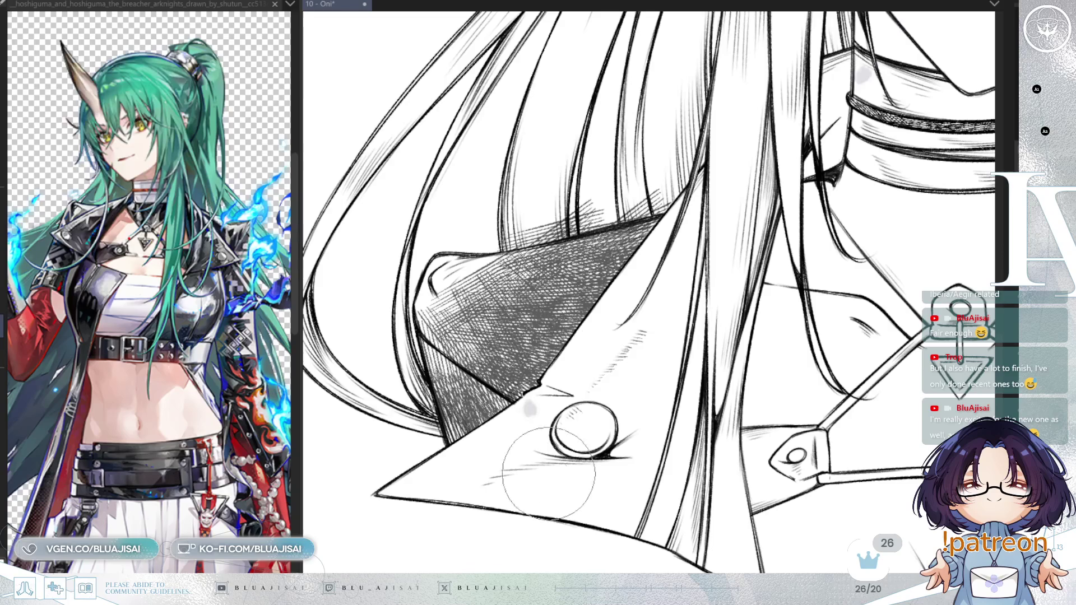
pyautogui.press('-')
pyautogui.press('-')
pyautogui.moveTo(524, 249)
pyautogui.mouseDown()
pyautogui.moveTo(477, 311)
pyautogui.moveTo(552, 262)
pyautogui.moveTo(614, 190)
pyautogui.mouseUp()
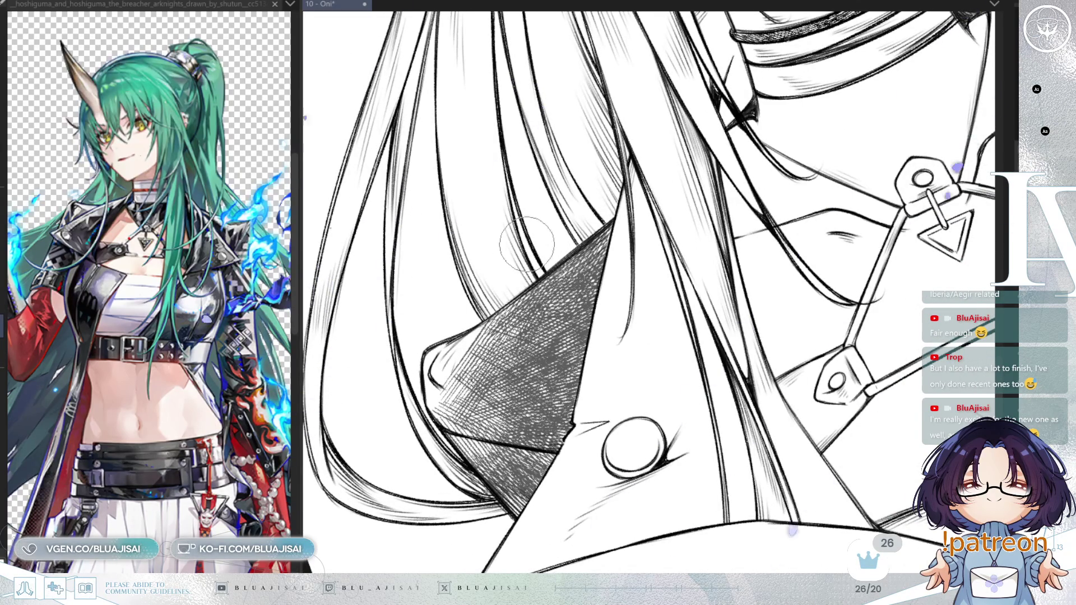
pyautogui.press('^')
pyautogui.press('^')
pyautogui.press('^')
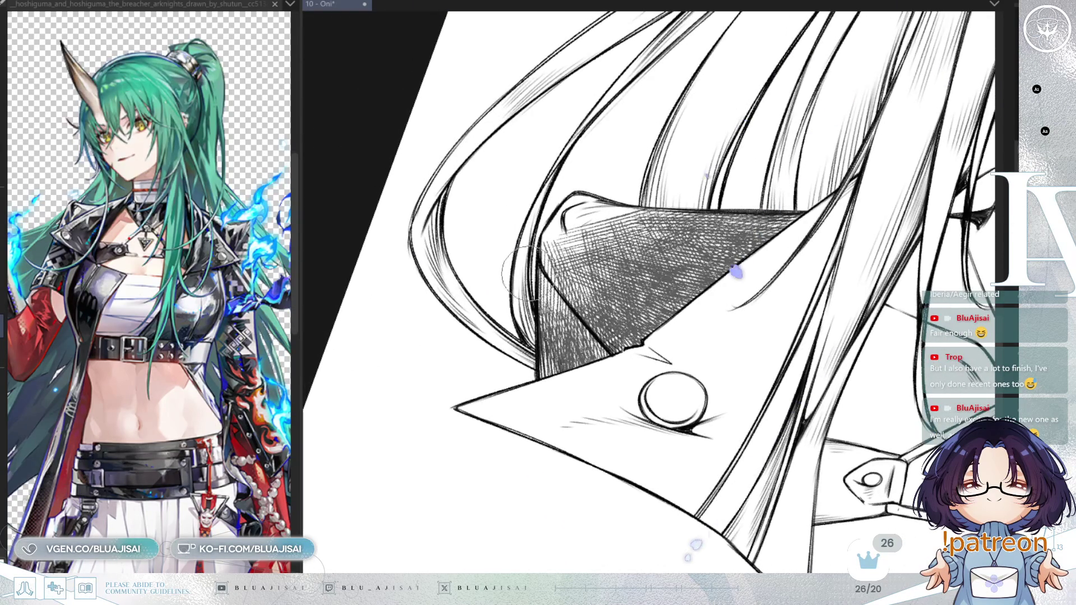
pyautogui.hotkey('ctrl', '-')
pyautogui.hotkey('ctrl', '-')
pyautogui.hotkey('ctrl', '-')
pyautogui.press('-')
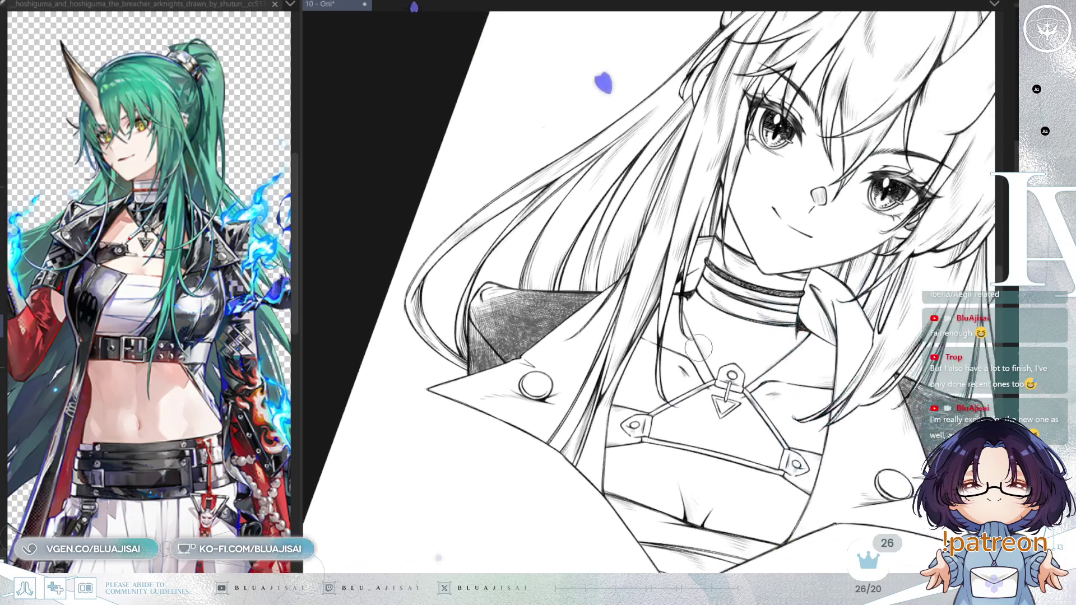
# Try dense hatching across the hair band below the ponytail, then undo it
pyautogui.press('@')
pyautogui.hotkey('ctrl', '0')
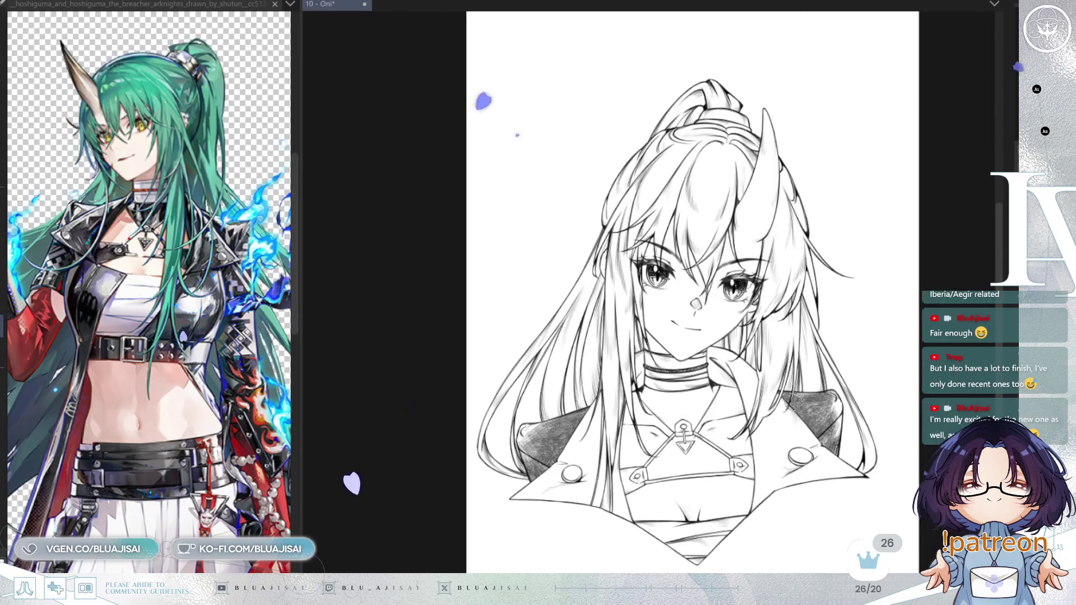
pyautogui.press('h')
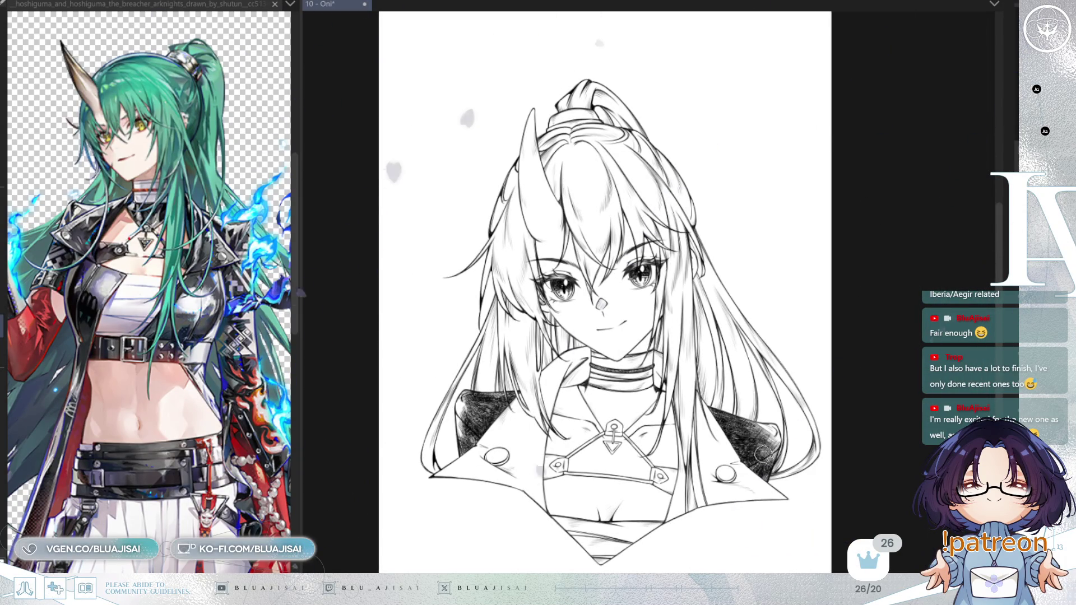
pyautogui.scroll(4, 538, 218)
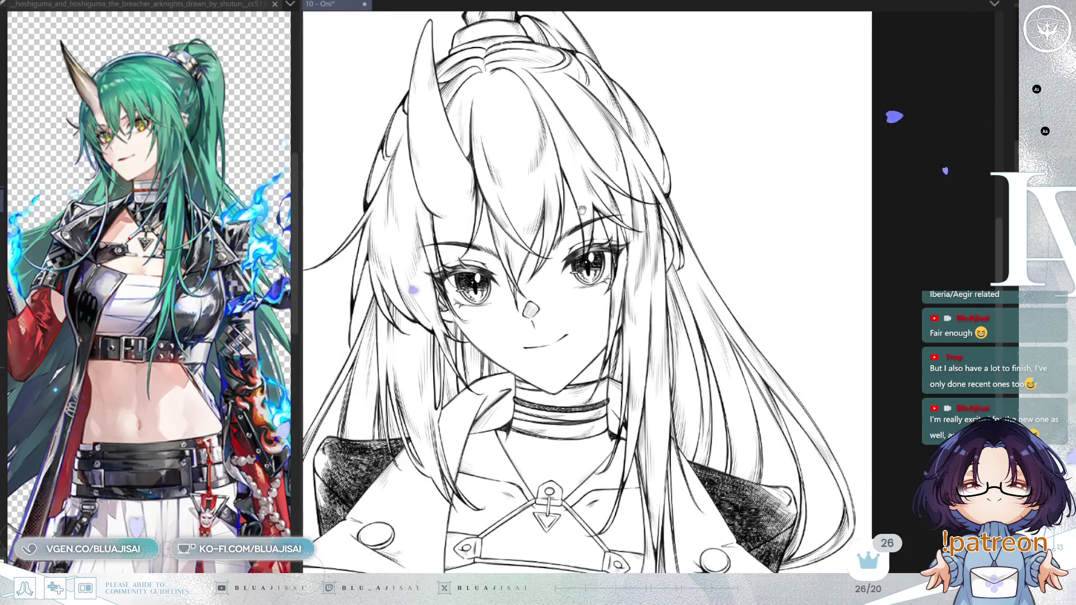
pyautogui.moveTo(538, 217)
pyautogui.mouseDown()
pyautogui.moveTo(560, 202)
pyautogui.moveTo(619, 201)
pyautogui.moveTo(563, 185)
pyautogui.mouseUp()
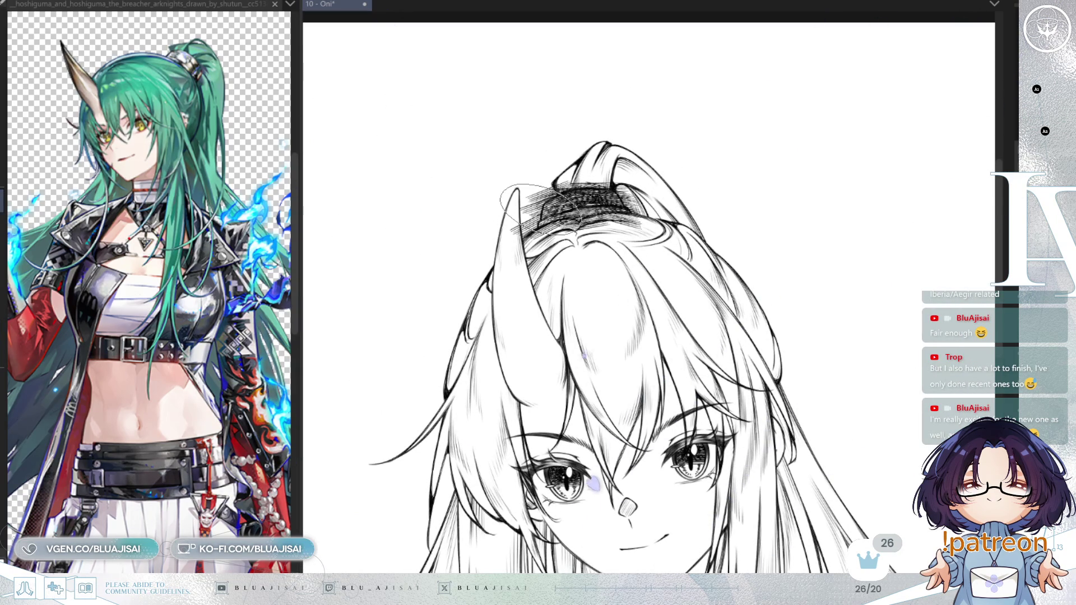
pyautogui.scroll(5, 596, 213)
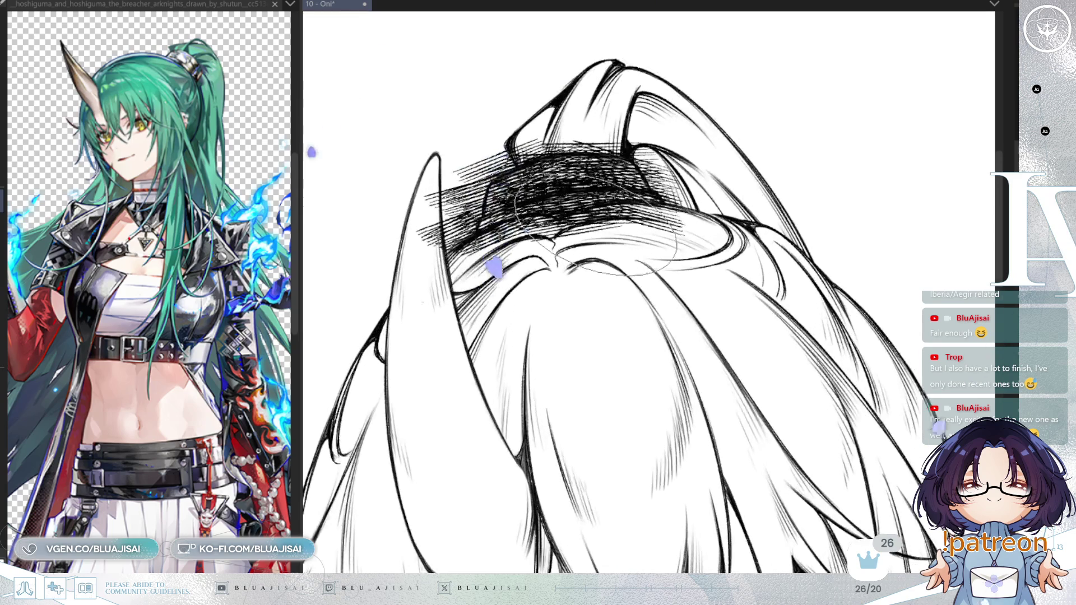
pyautogui.hotkey('ctrl', 'z')
pyautogui.hotkey('ctrl', 'z')
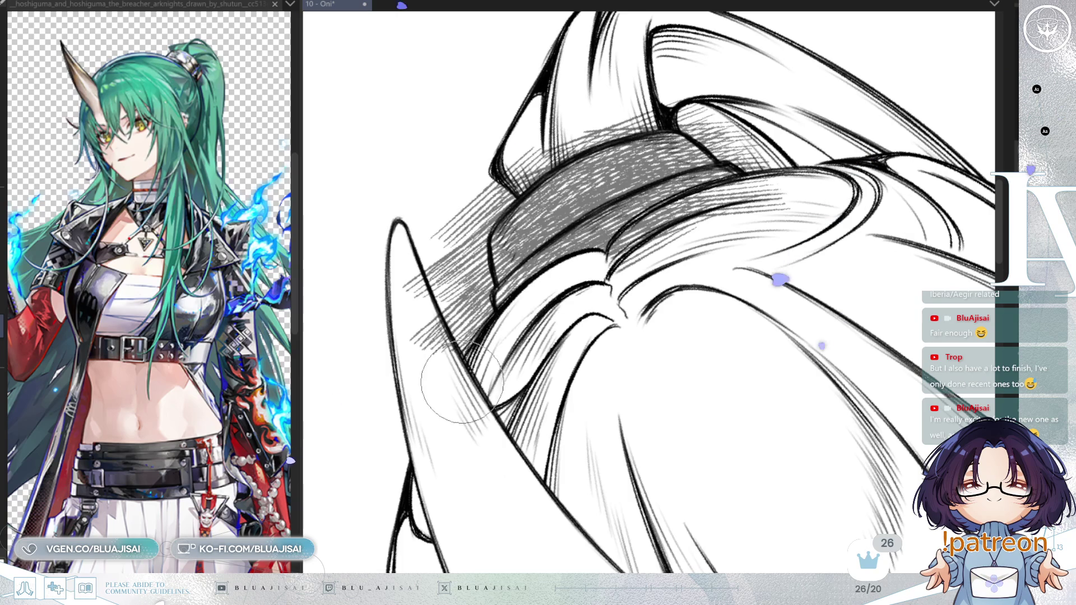
# Erase stray hatching between the horn and hair and lighten the hair below the tie
pyautogui.press('^')
pyautogui.moveTo(480, 297)
pyautogui.mouseDown()
pyautogui.moveTo(492, 224)
pyautogui.moveTo(561, 132)
pyautogui.moveTo(493, 168)
pyautogui.moveTo(433, 235)
pyautogui.mouseUp()
pyautogui.moveTo(403, 332); pyautogui.dragTo(457, 235)
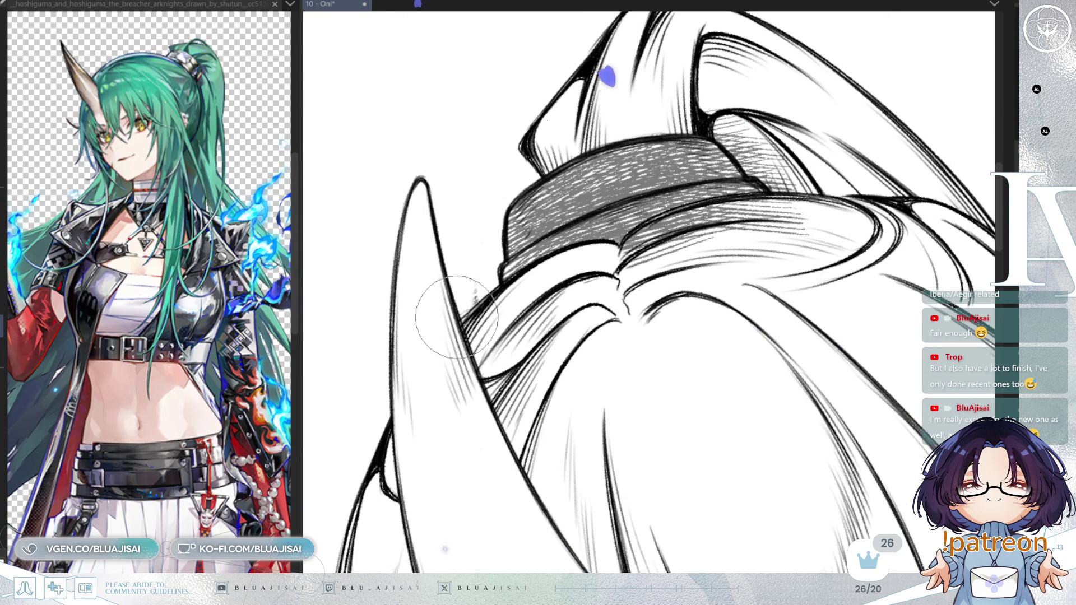
pyautogui.moveTo(639, 246)
pyautogui.mouseDown()
pyautogui.moveTo(745, 213)
pyautogui.moveTo(796, 219)
pyautogui.moveTo(616, 281)
pyautogui.moveTo(807, 224)
pyautogui.moveTo(830, 236)
pyautogui.mouseUp()
pyautogui.press('h')
pyautogui.moveTo(565, 292); pyautogui.dragTo(649, 287)
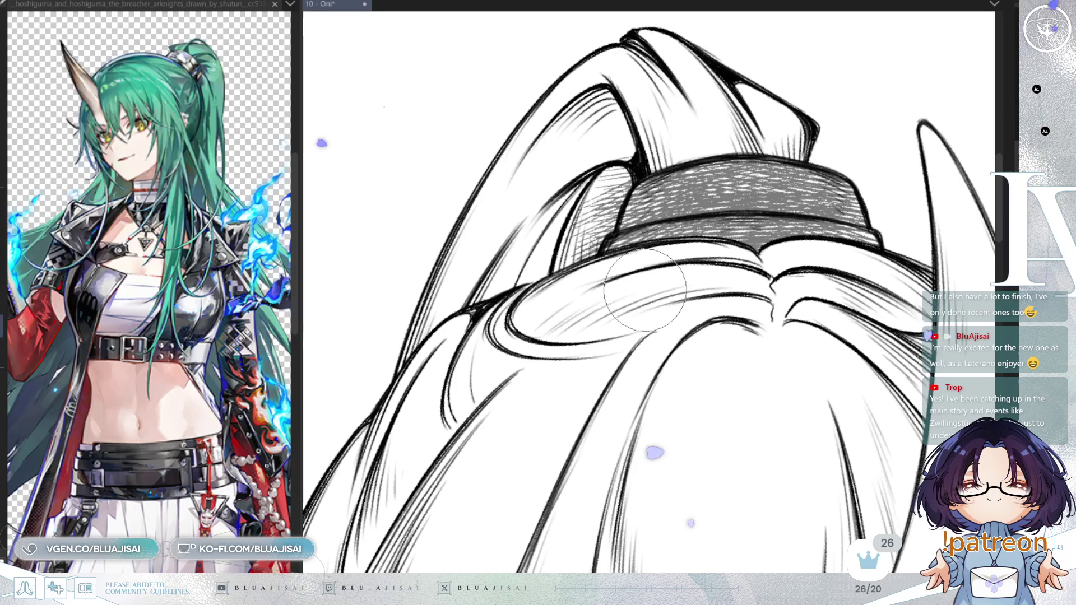
pyautogui.moveTo(598, 321); pyautogui.dragTo(600, 337)
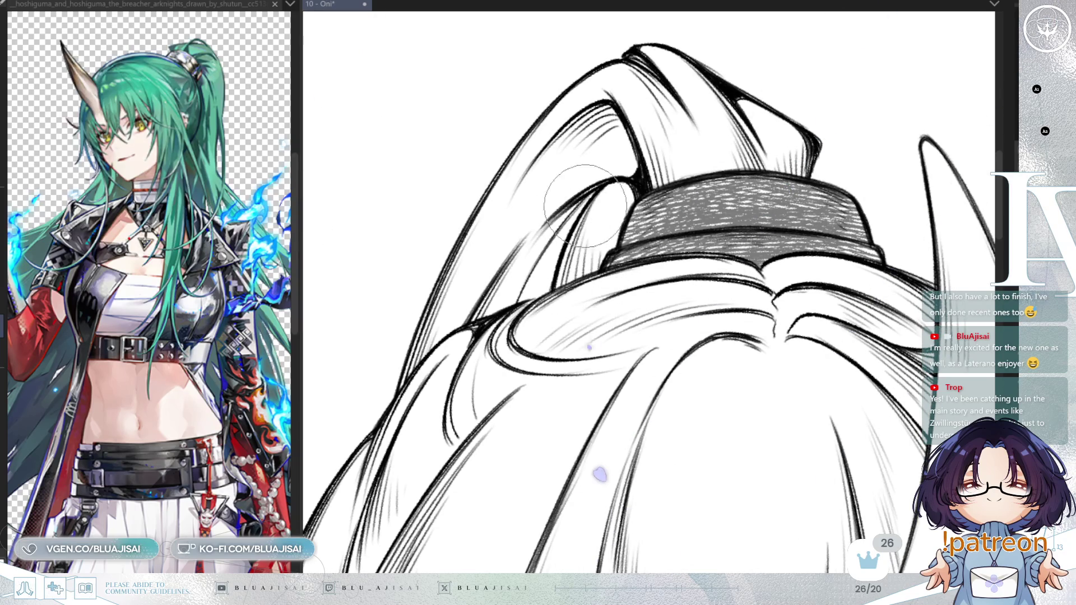
pyautogui.scroll(-3, 759, 487)
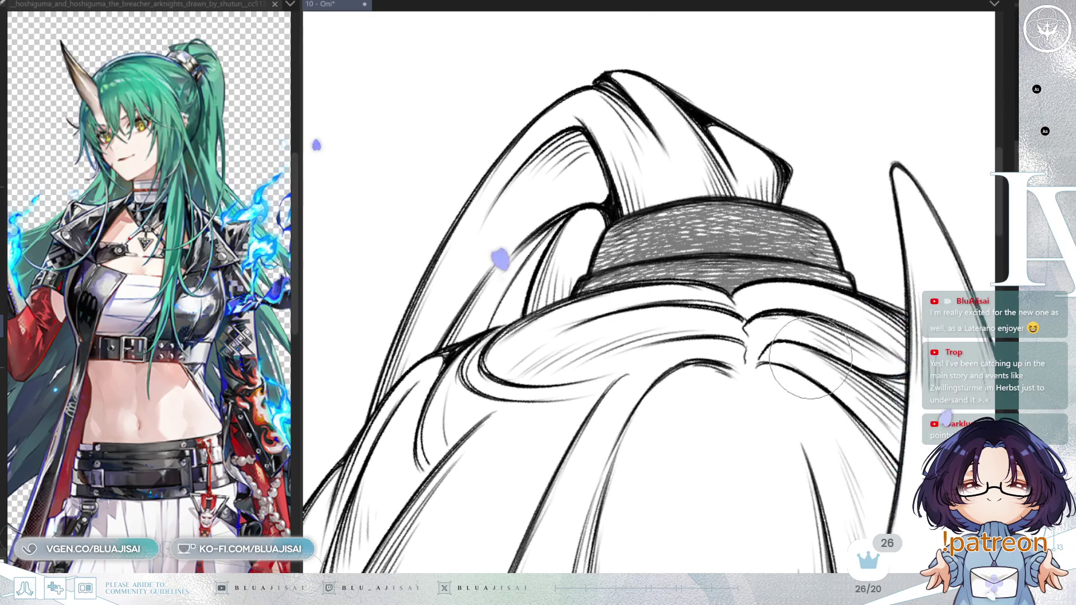
pyautogui.press('h')
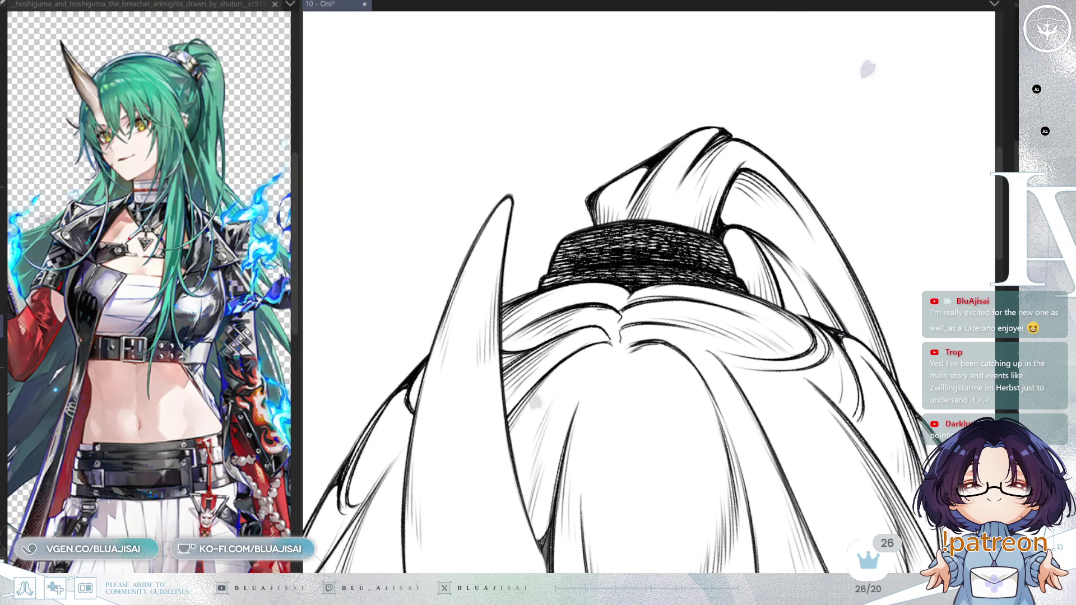
pyautogui.hotkey('ctrl', '0')
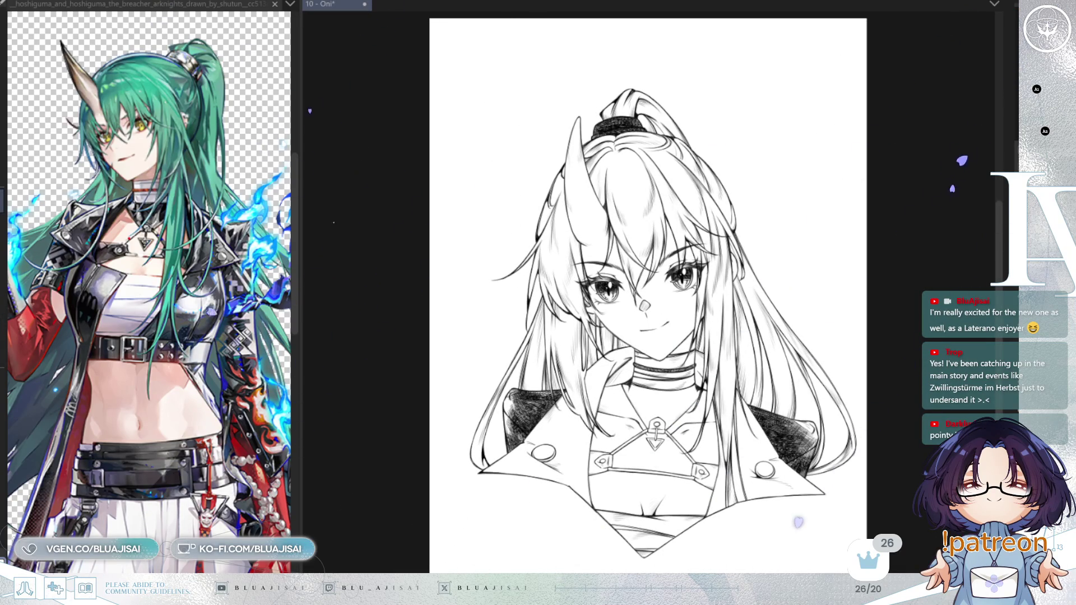
# Paint white hatch lines across the dark hair tie on the bun
pyautogui.scroll(5, 628, 84)
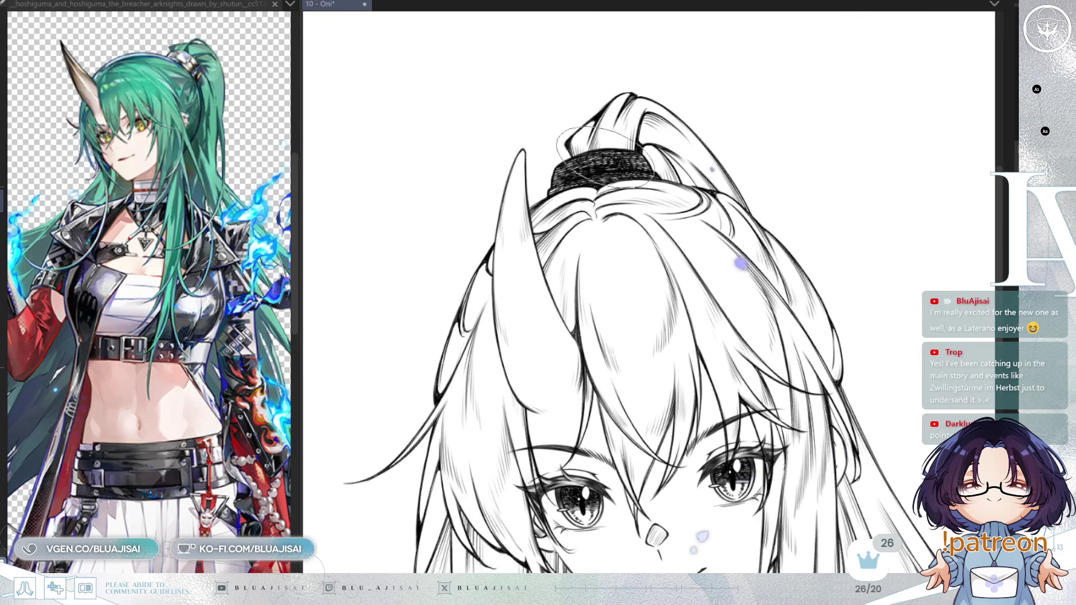
pyautogui.scroll(1, 604, 148)
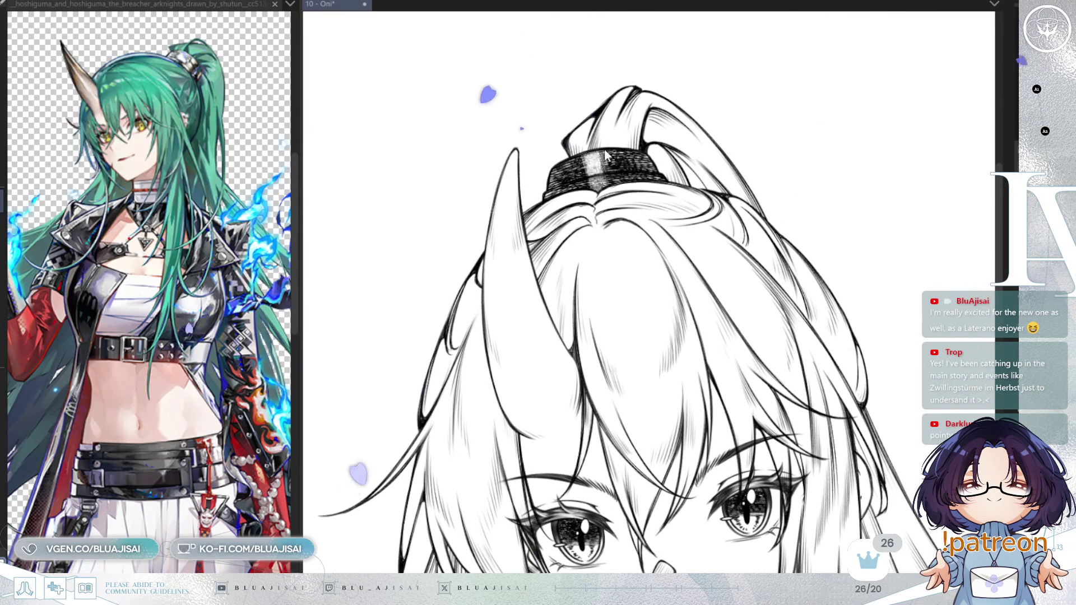
pyautogui.moveTo(602, 149)
pyautogui.mouseDown()
pyautogui.moveTo(608, 168)
pyautogui.moveTo(583, 180)
pyautogui.moveTo(630, 195)
pyautogui.mouseUp()
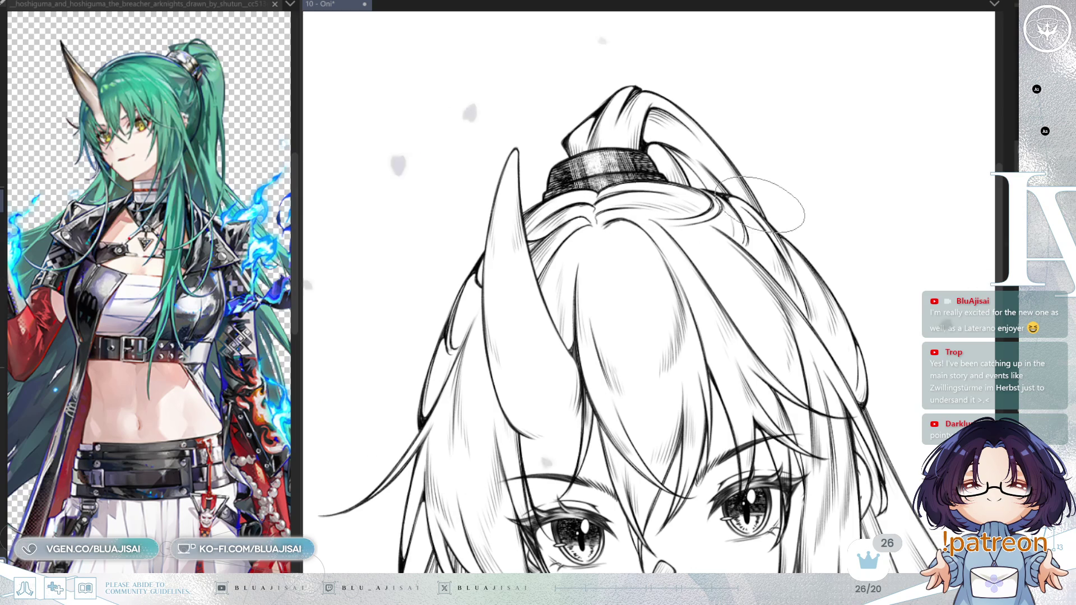
pyautogui.moveTo(764, 209); pyautogui.dragTo(768, 192)
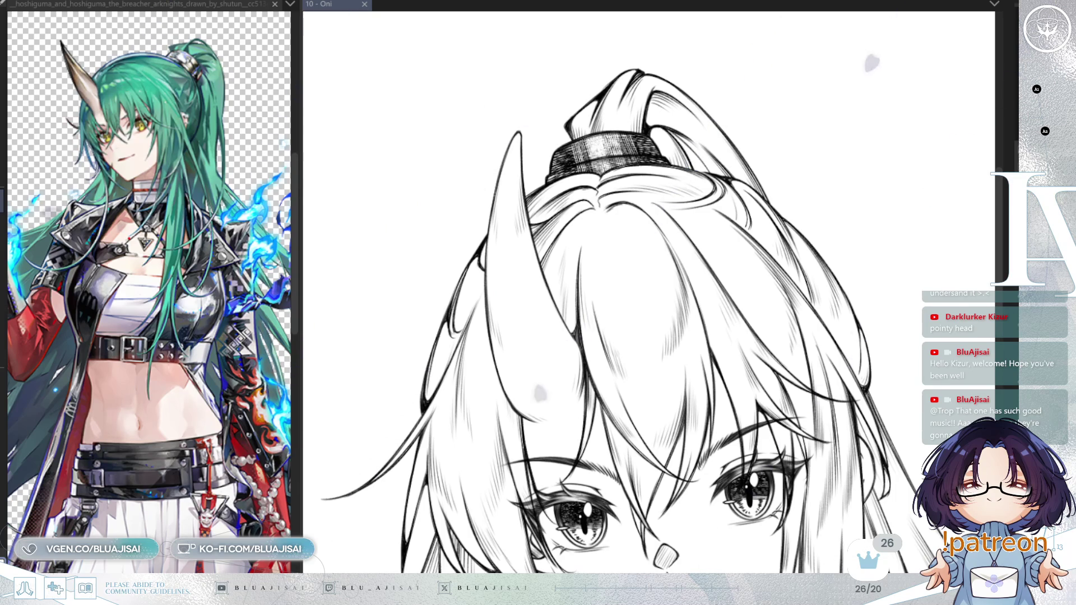
# Bring back the grey hatch shading across the jacket collar
pyautogui.scroll(-8, 648, 291)
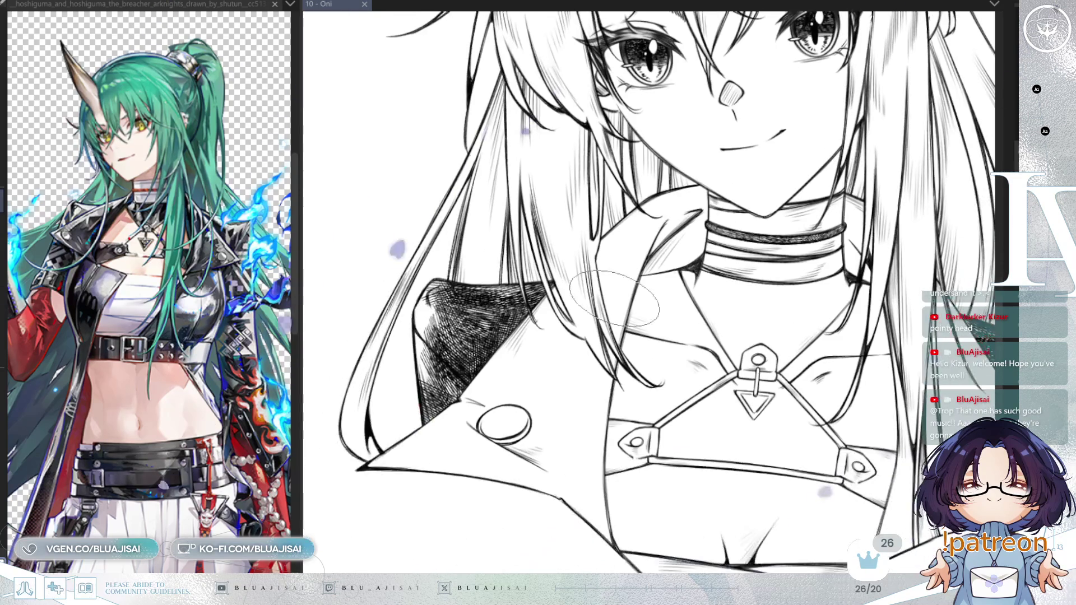
pyautogui.press('h')
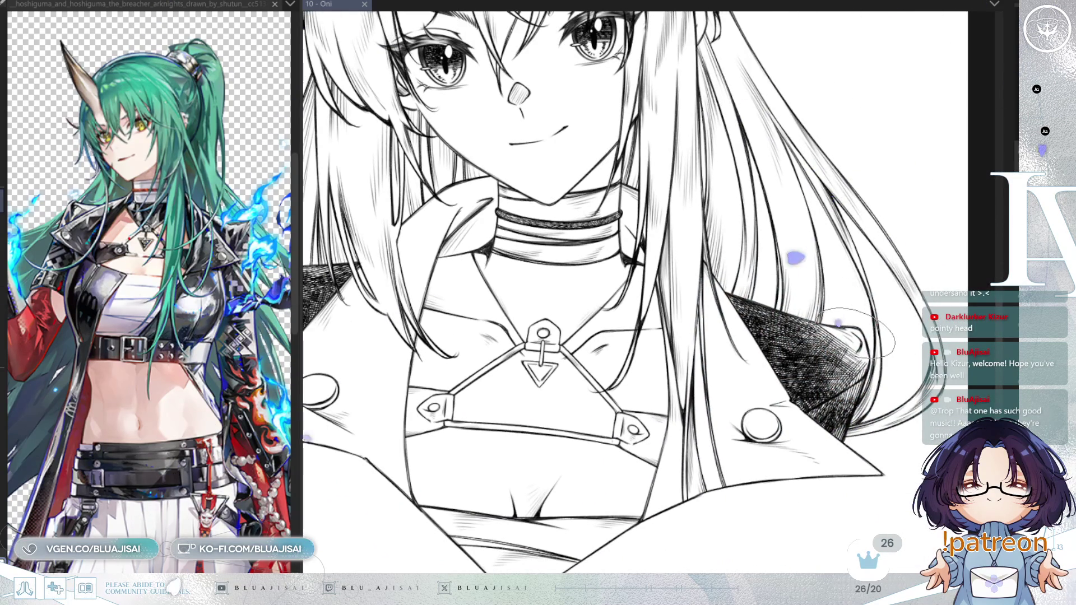
pyautogui.scroll(-2, 620, 291)
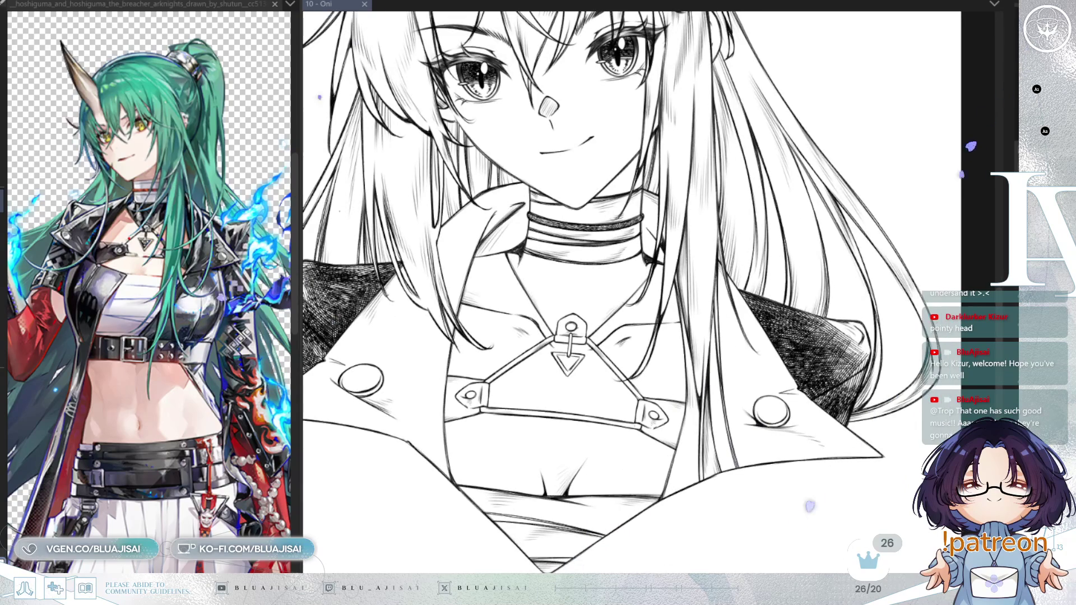
pyautogui.hotkey('ctrl', 'z')
pyautogui.hotkey('ctrl', 'z')
pyautogui.scroll(-1, 612, 457)
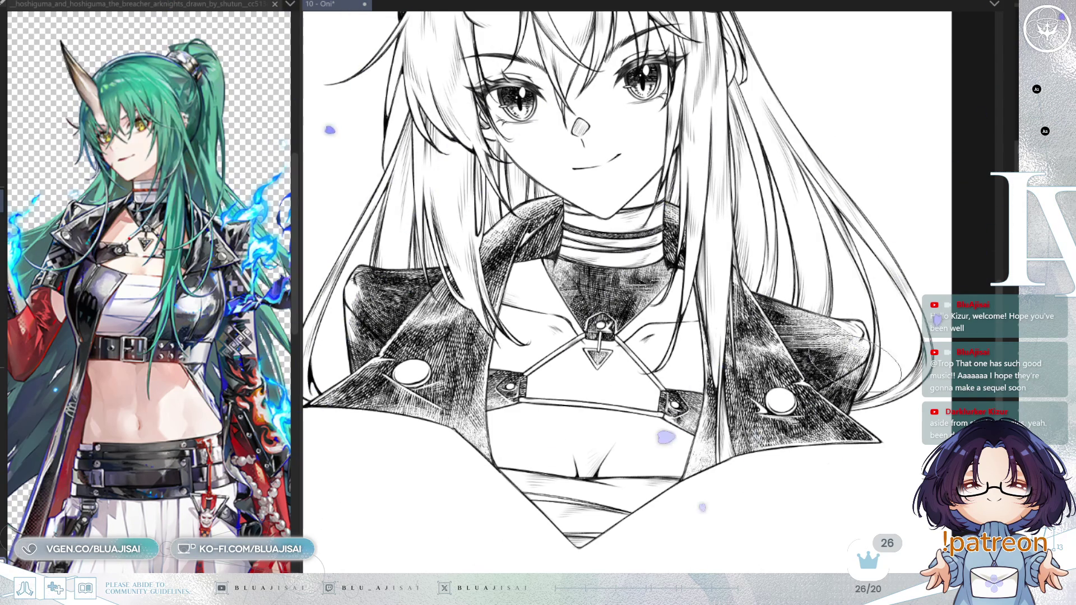
pyautogui.press('h')
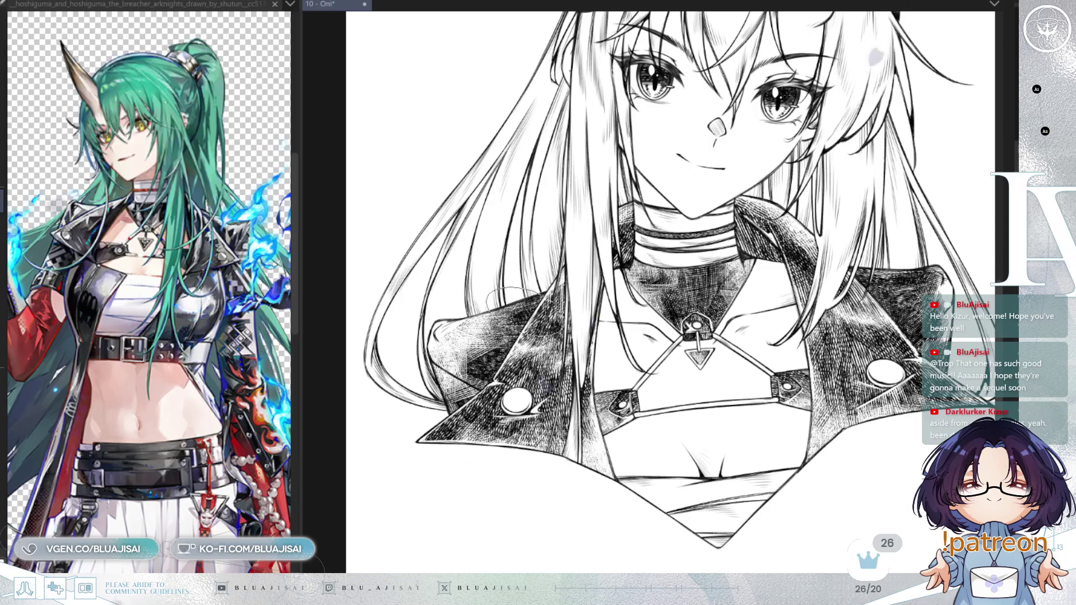
# Cross-hatch the left and right jacket lapels densely for a leather texture
pyautogui.moveTo(448, 336)
pyautogui.mouseDown()
pyautogui.moveTo(481, 376)
pyautogui.moveTo(516, 365)
pyautogui.mouseUp()
pyautogui.moveTo(470, 319); pyautogui.dragTo(527, 353)
pyautogui.moveTo(437, 359)
pyautogui.mouseDown()
pyautogui.moveTo(487, 398)
pyautogui.moveTo(488, 420)
pyautogui.mouseUp()
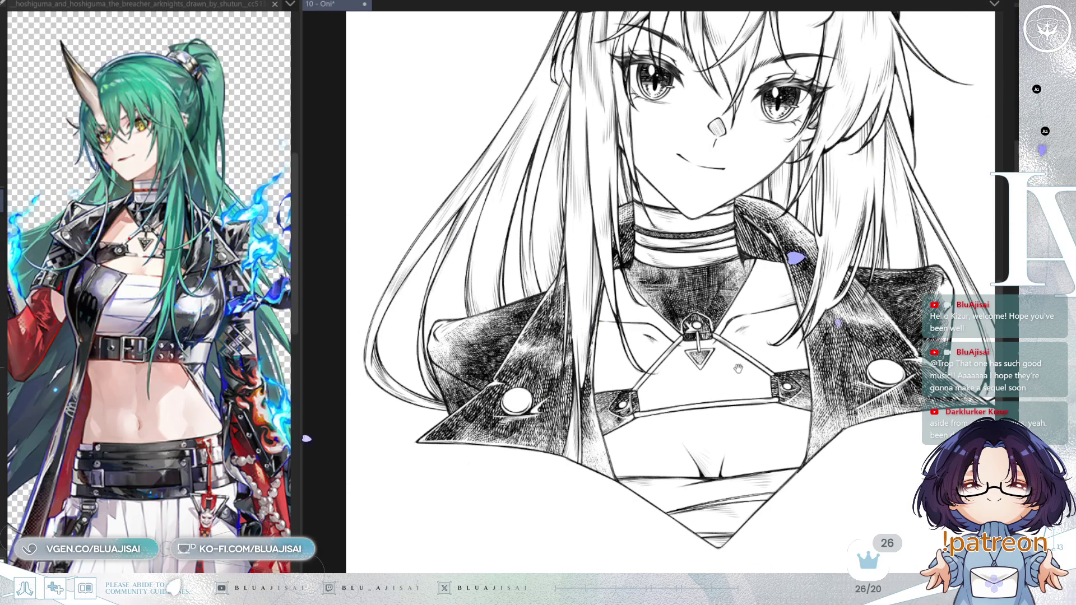
pyautogui.moveTo(672, 280); pyautogui.dragTo(641, 289)
pyautogui.moveTo(863, 292)
pyautogui.mouseDown()
pyautogui.moveTo(919, 336)
pyautogui.moveTo(925, 302)
pyautogui.mouseUp()
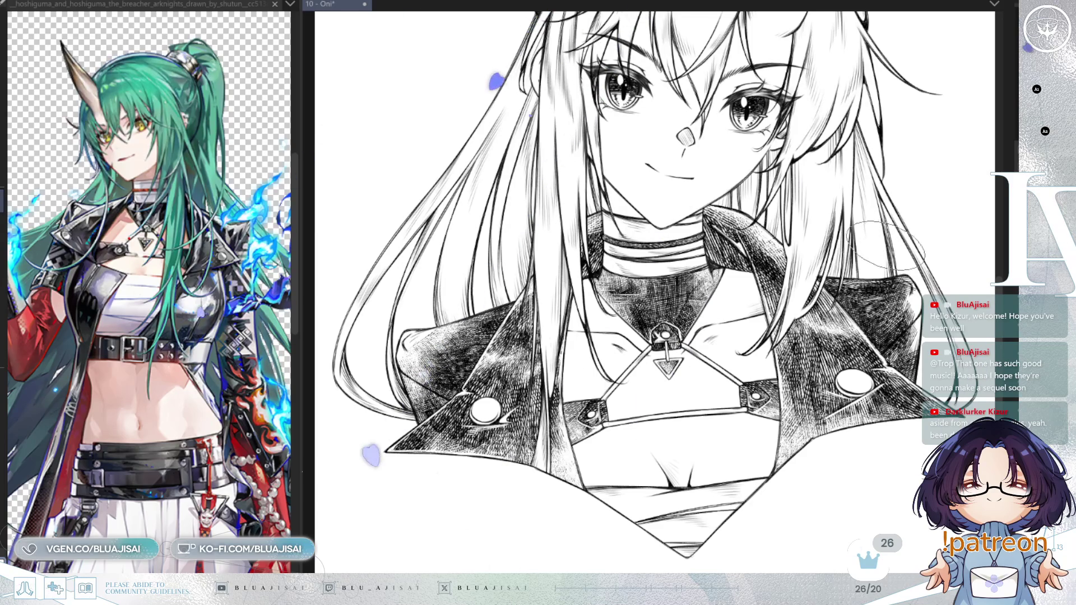
pyautogui.moveTo(726, 386); pyautogui.dragTo(684, 392)
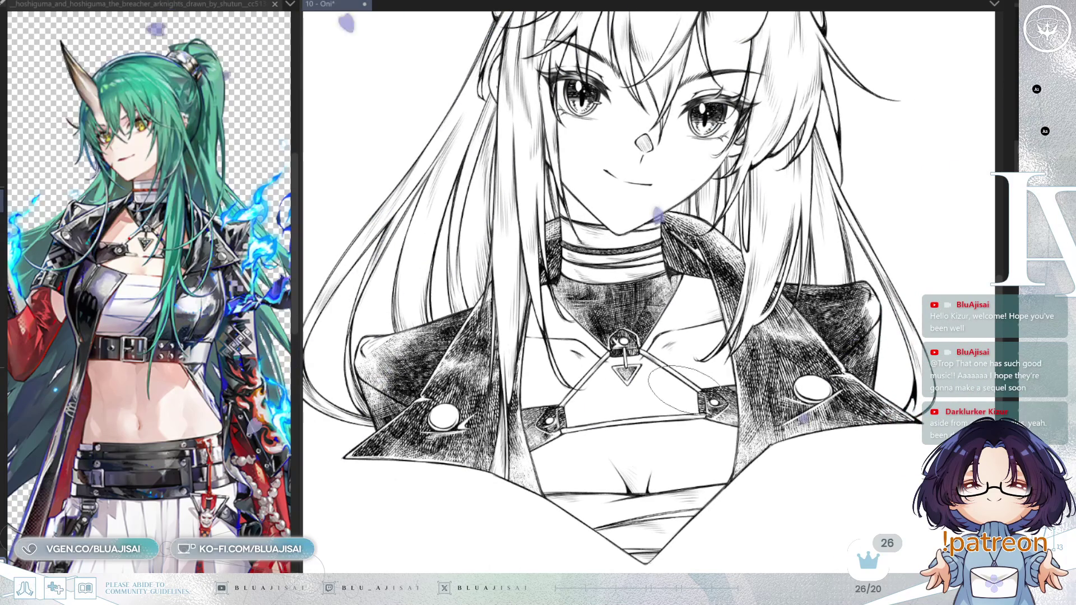
pyautogui.press('h')
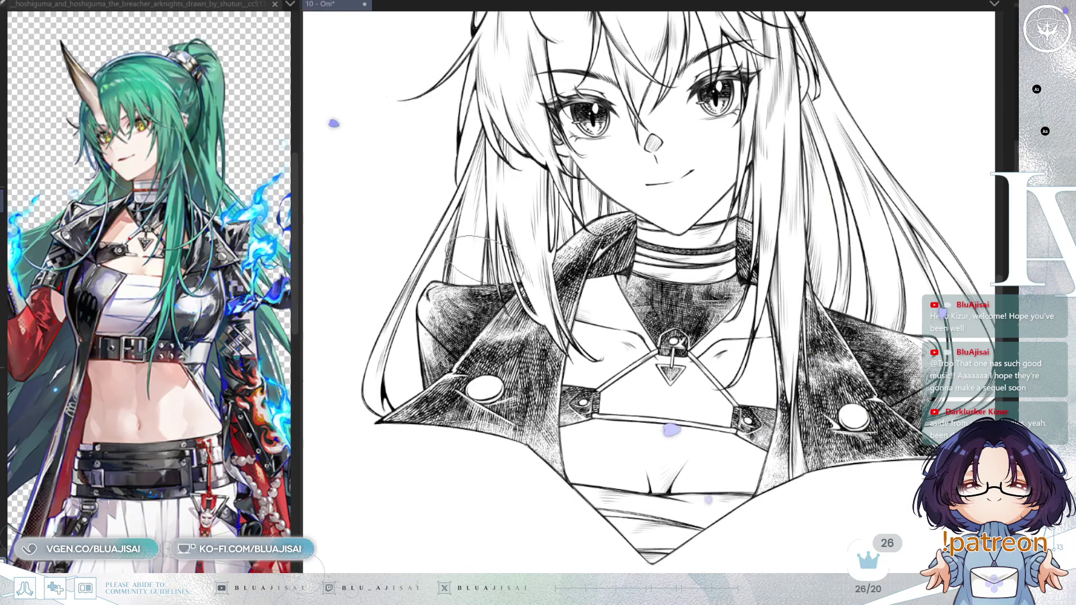
pyautogui.moveTo(426, 353); pyautogui.dragTo(345, 364)
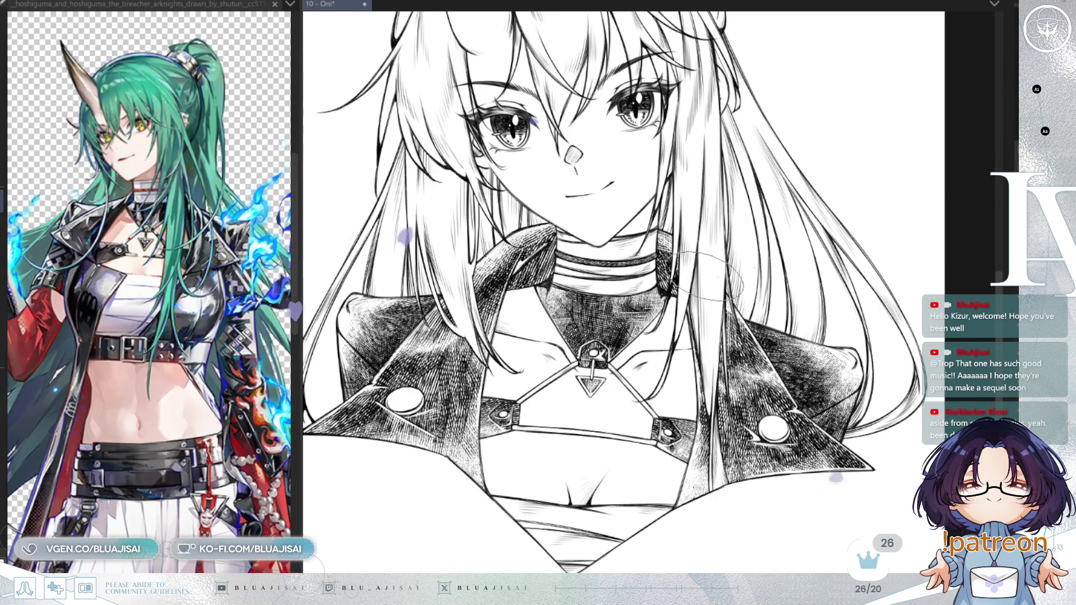
pyautogui.hotkey('ctrl', '0')
pyautogui.hotkey('ctrl', '-')
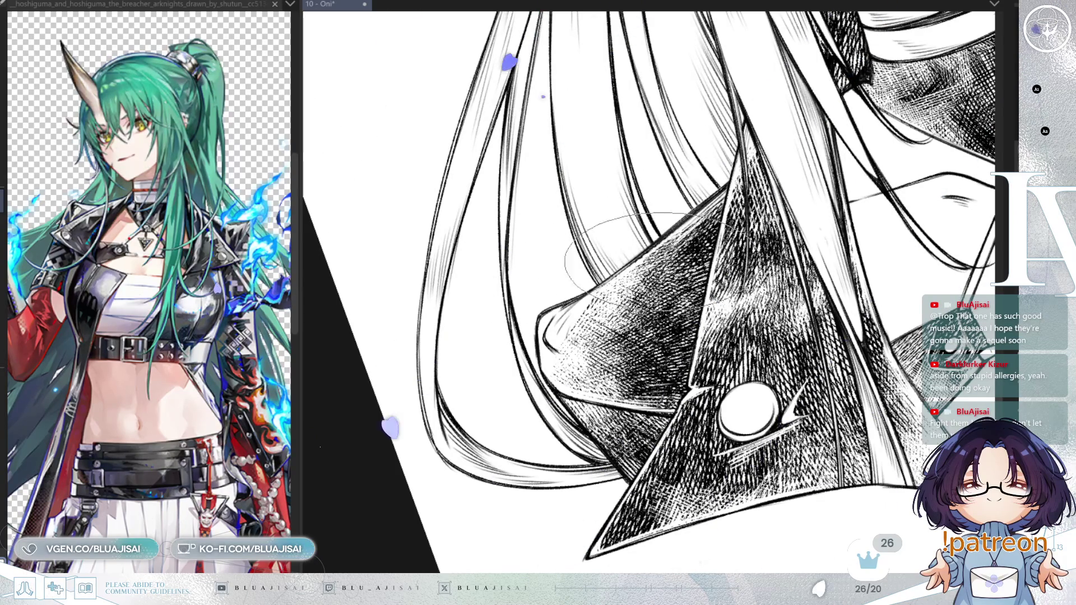
# Turn the view upright on the face, look closely at the collar, then recentre the bust
pyautogui.scroll(-3, 785, 283)
pyautogui.hotkey('ctrl', 'alt', 'r')
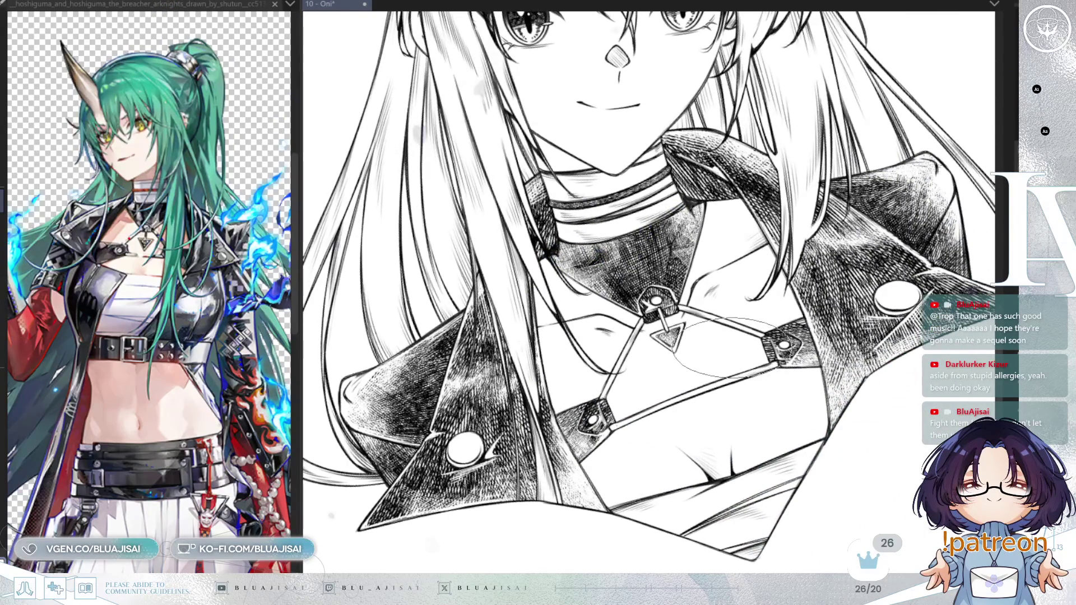
pyautogui.scroll(2, 723, 347)
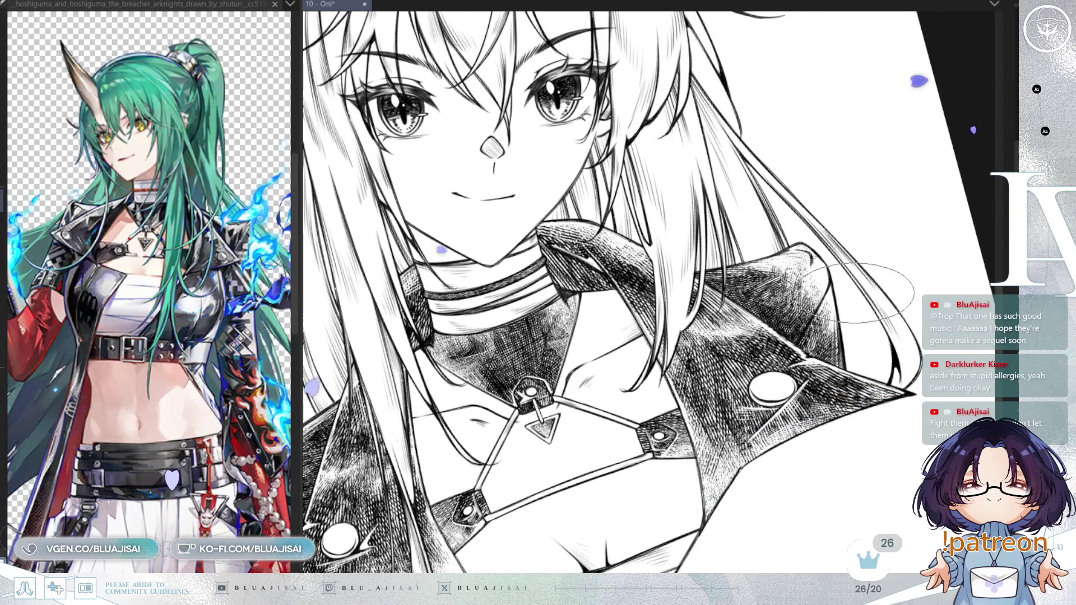
pyautogui.scroll(1, 858, 288)
pyautogui.scroll(1, 840, 336)
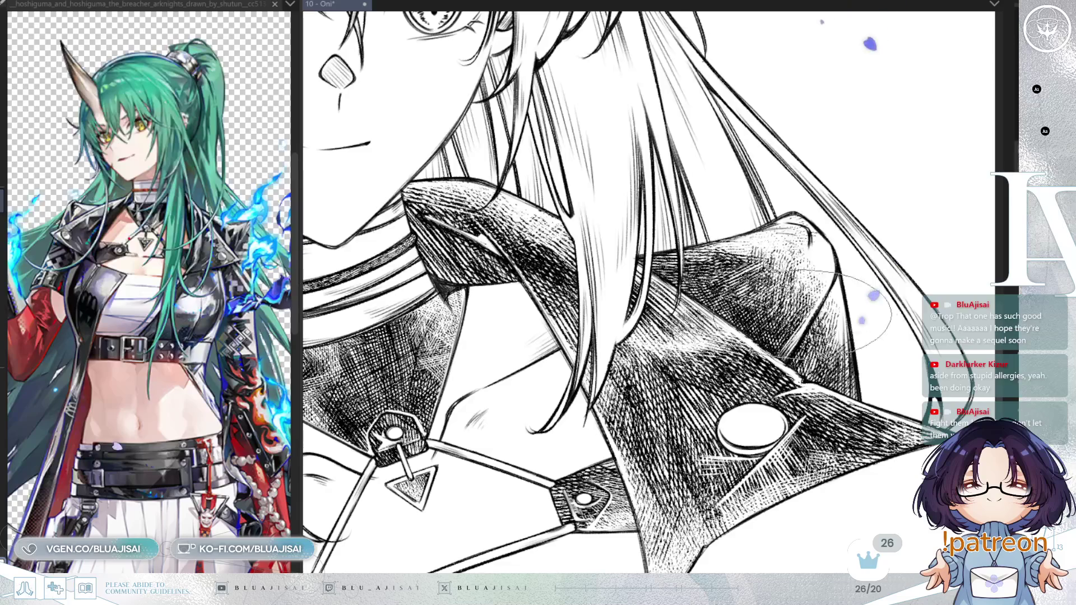
pyautogui.moveTo(818, 291); pyautogui.dragTo(594, 266)
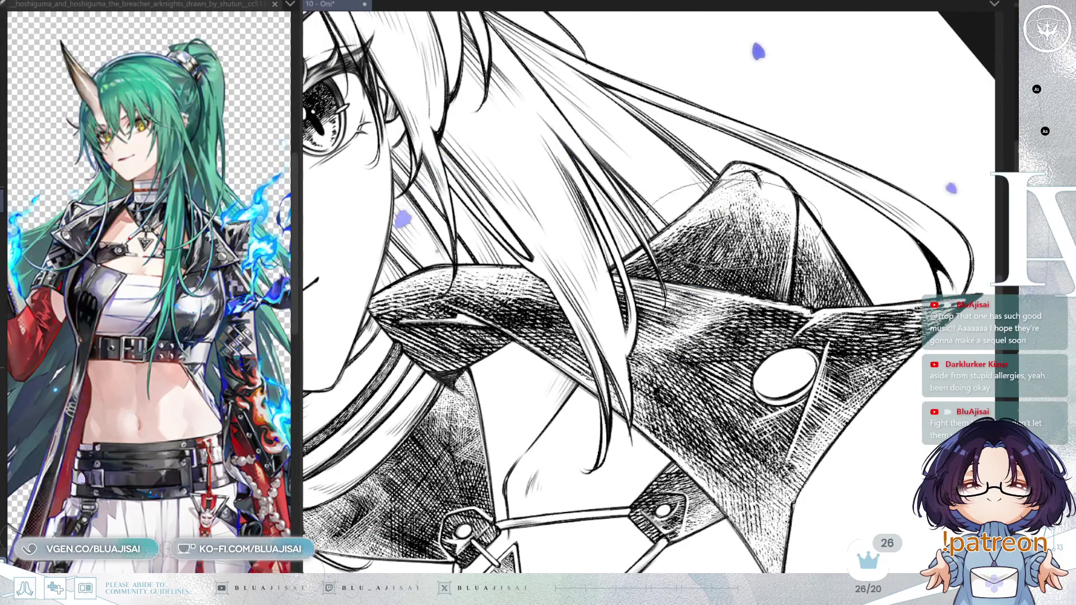
pyautogui.scroll(-5, 672, 235)
pyautogui.press('Delete')
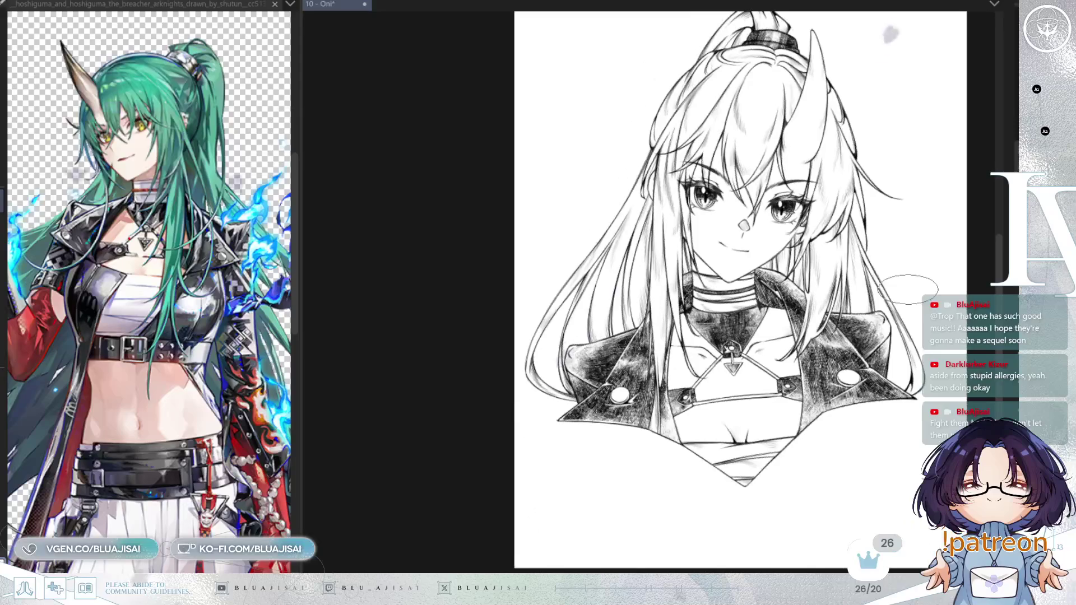
pyautogui.moveTo(909, 308); pyautogui.dragTo(795, 370)
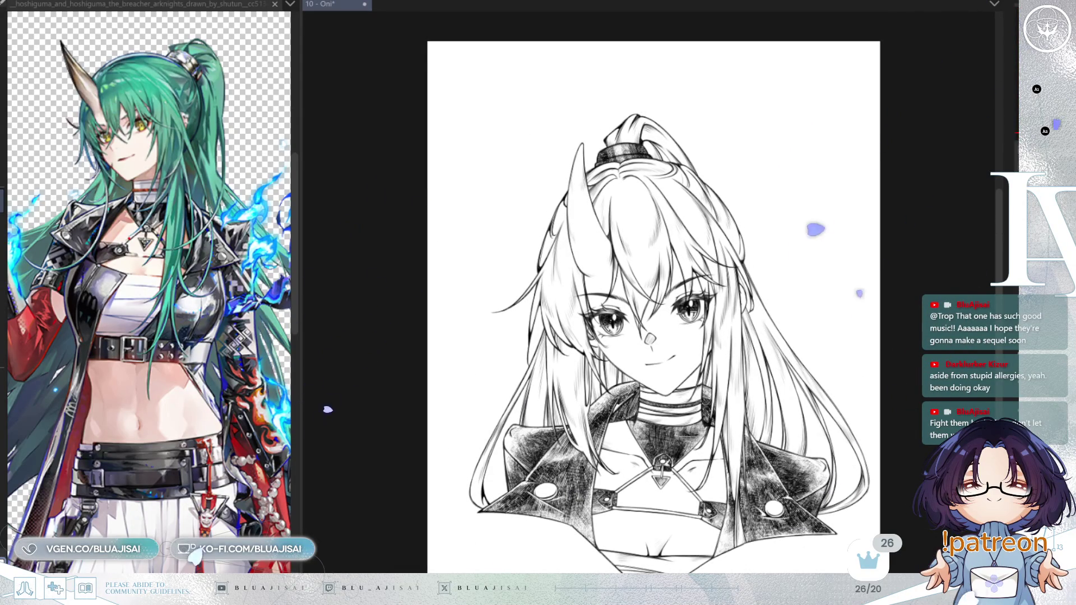
# Hatch the horn tip with dense dark strokes
pyautogui.scroll(4, 672, 247)
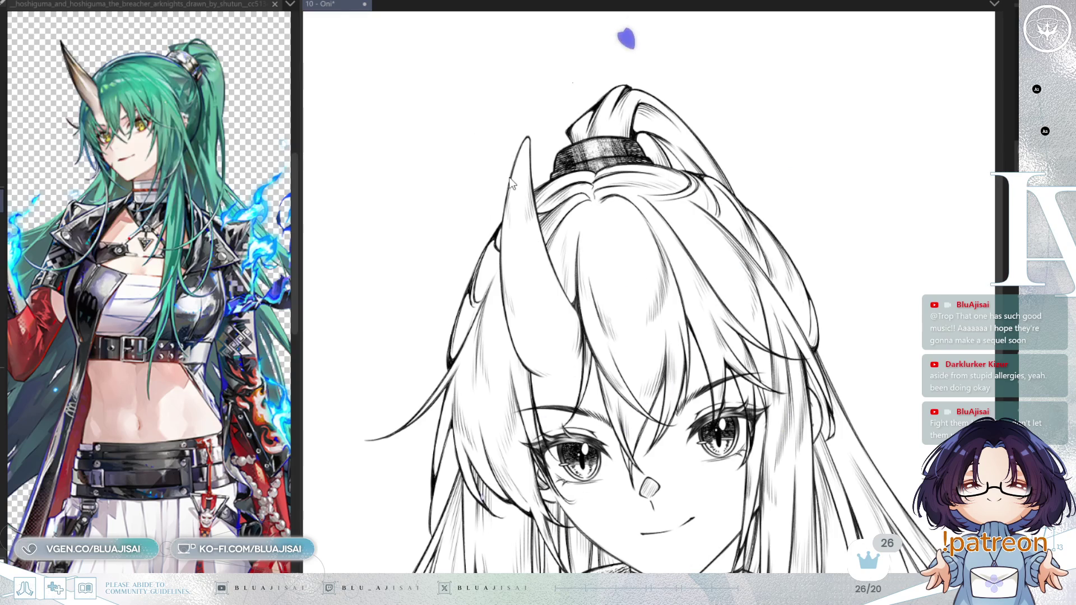
pyautogui.moveTo(523, 128)
pyautogui.mouseDown()
pyautogui.moveTo(502, 202)
pyautogui.moveTo(504, 236)
pyautogui.moveTo(530, 280)
pyautogui.moveTo(529, 238)
pyautogui.moveTo(546, 211)
pyautogui.moveTo(554, 236)
pyautogui.moveTo(552, 224)
pyautogui.moveTo(507, 287)
pyautogui.moveTo(567, 219)
pyautogui.mouseUp()
pyautogui.scroll(3, 614, 193)
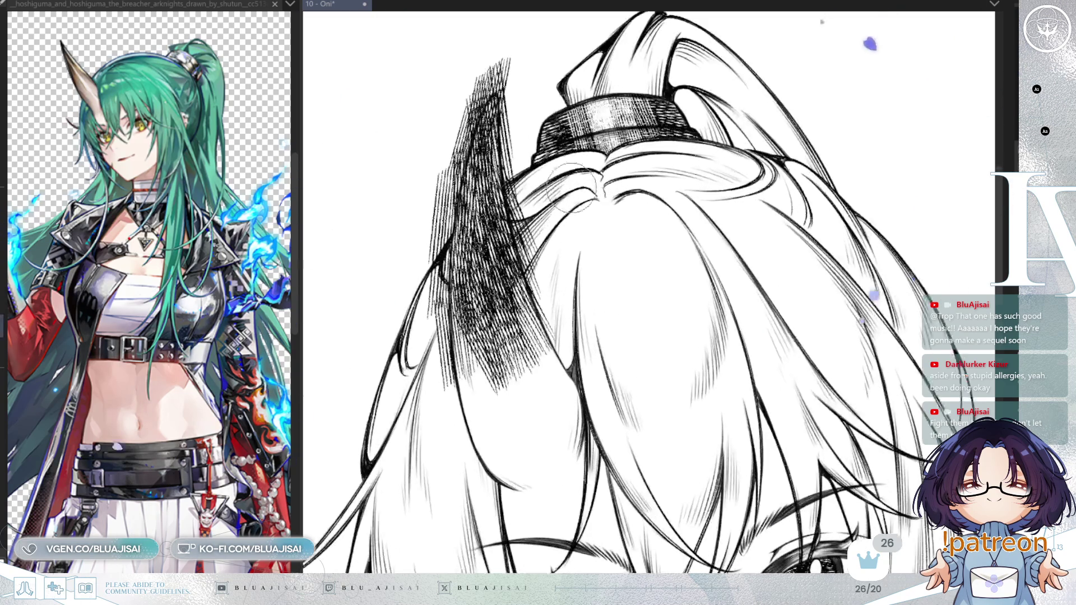
pyautogui.moveTo(742, 205); pyautogui.dragTo(743, 236)
# Undo the stray strokes outside the horn's edge, then restore the dense hatching inside it
pyautogui.hotkey('ctrl', 'z')
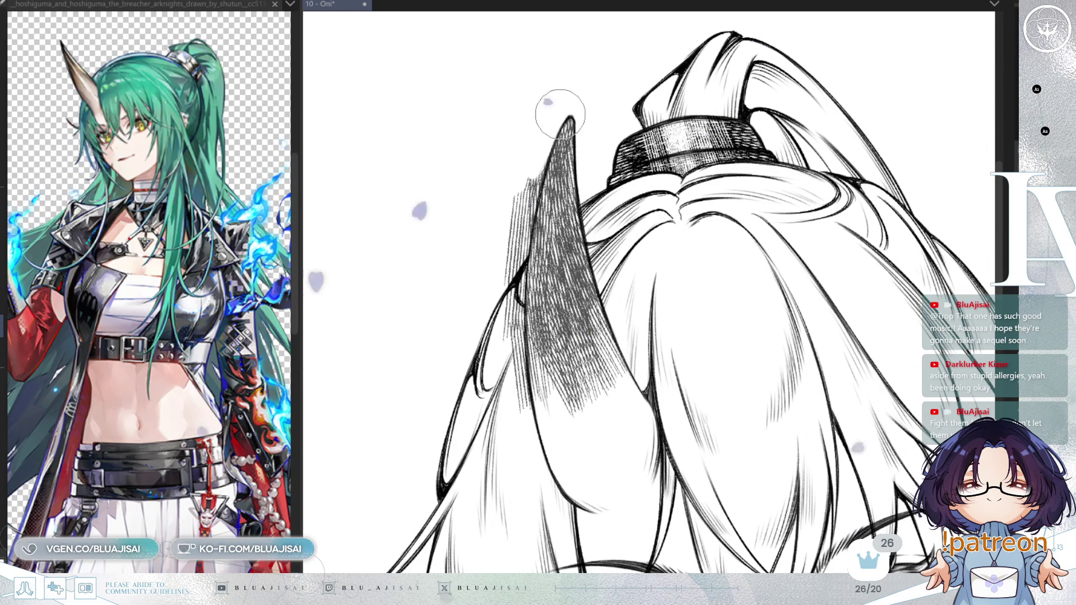
pyautogui.hotkey('ctrl', 'z')
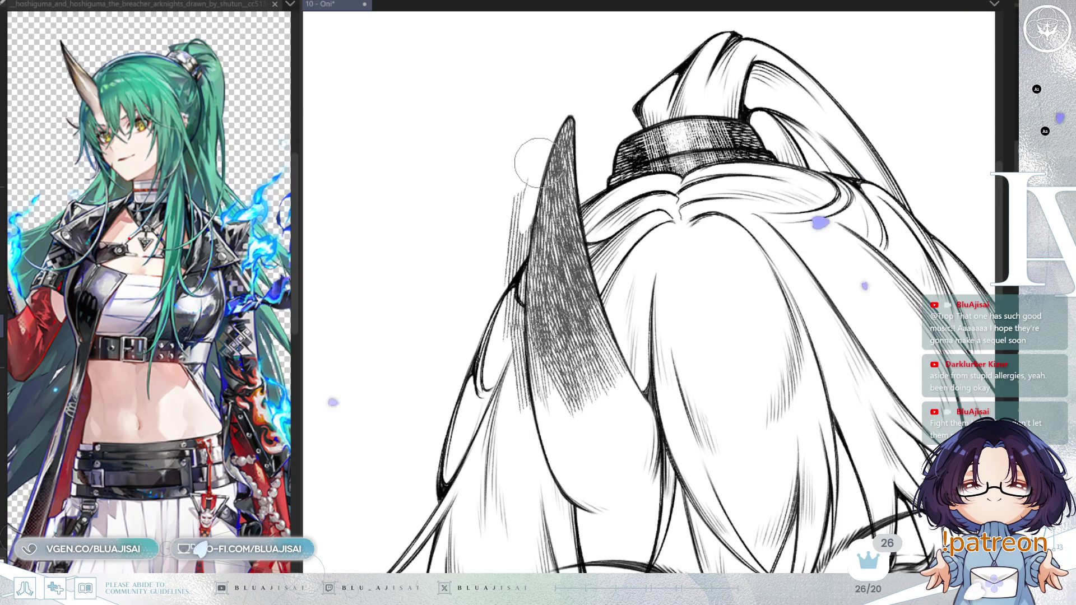
pyautogui.hotkey('ctrl', 'z')
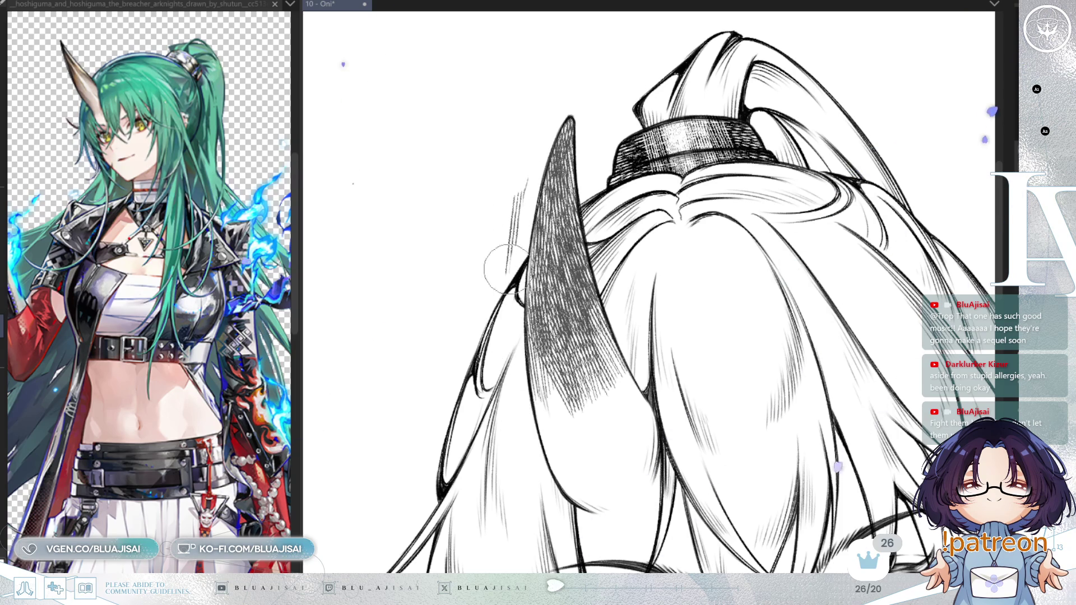
pyautogui.hotkey('ctrl', 'z')
pyautogui.hscroll(2, 743, 112)
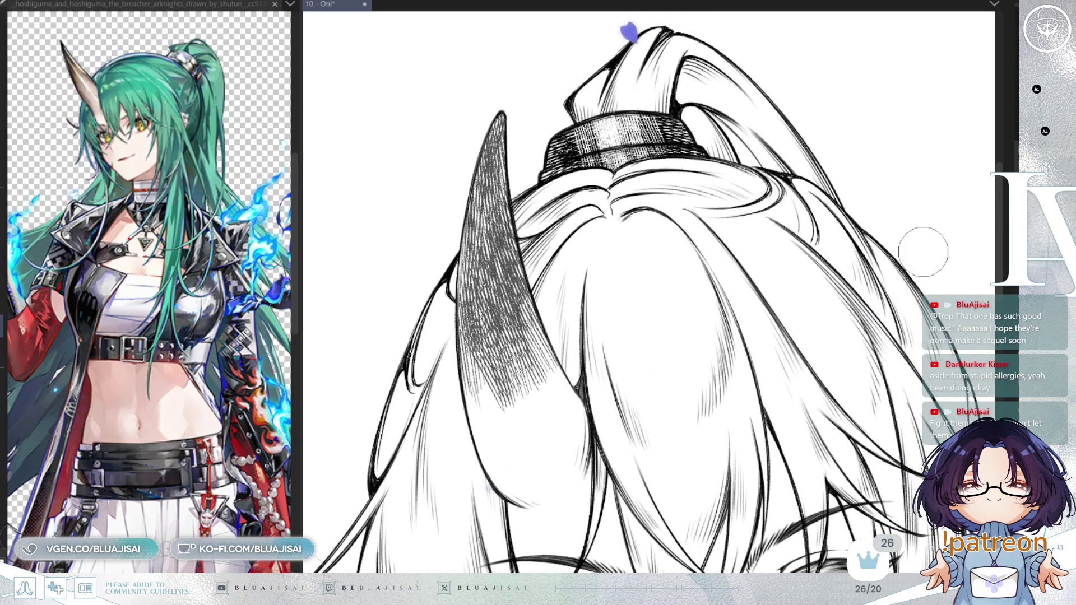
pyautogui.hotkey('ctrl', 'y')
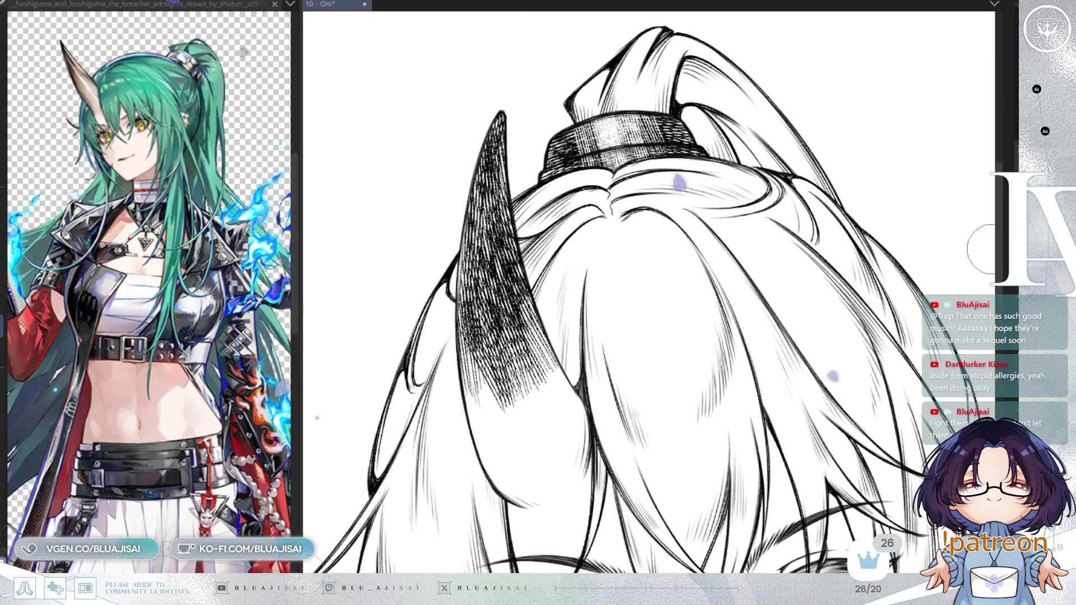
pyautogui.scroll(-3, 668, 349)
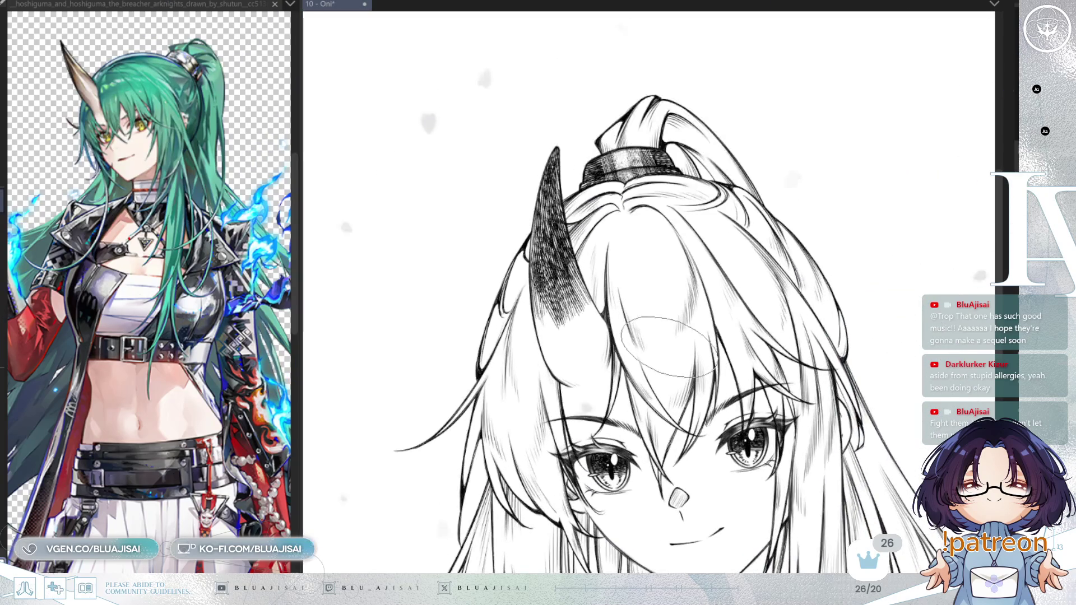
# Soft-erase across the lower horn with a larger eraser so its hatching lightens toward the base
pyautogui.moveTo(527, 291)
pyautogui.mouseDown()
pyautogui.moveTo(552, 313)
pyautogui.moveTo(560, 303)
pyautogui.moveTo(558, 250)
pyautogui.moveTo(566, 282)
pyautogui.moveTo(577, 279)
pyautogui.mouseUp()
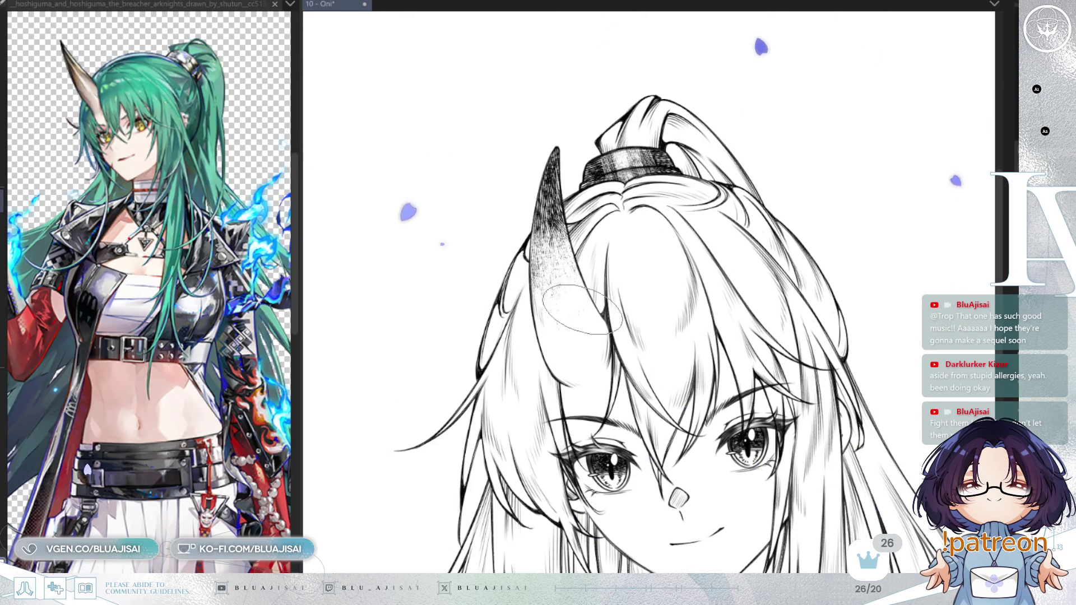
pyautogui.scroll(1, 568, 266)
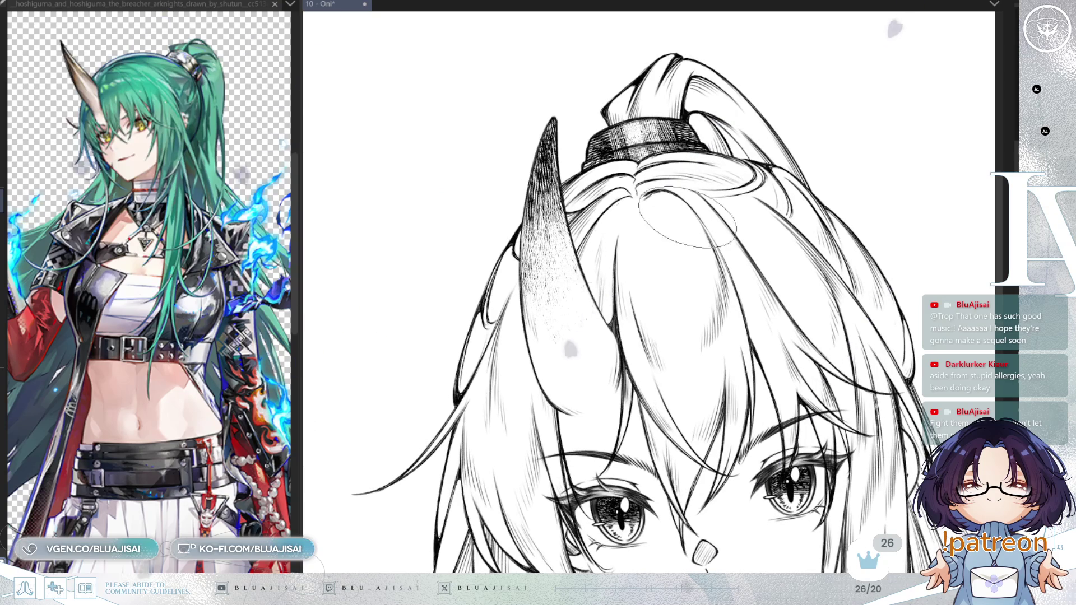
pyautogui.scroll(-3, 552, 207)
pyautogui.scroll(2, 755, 214)
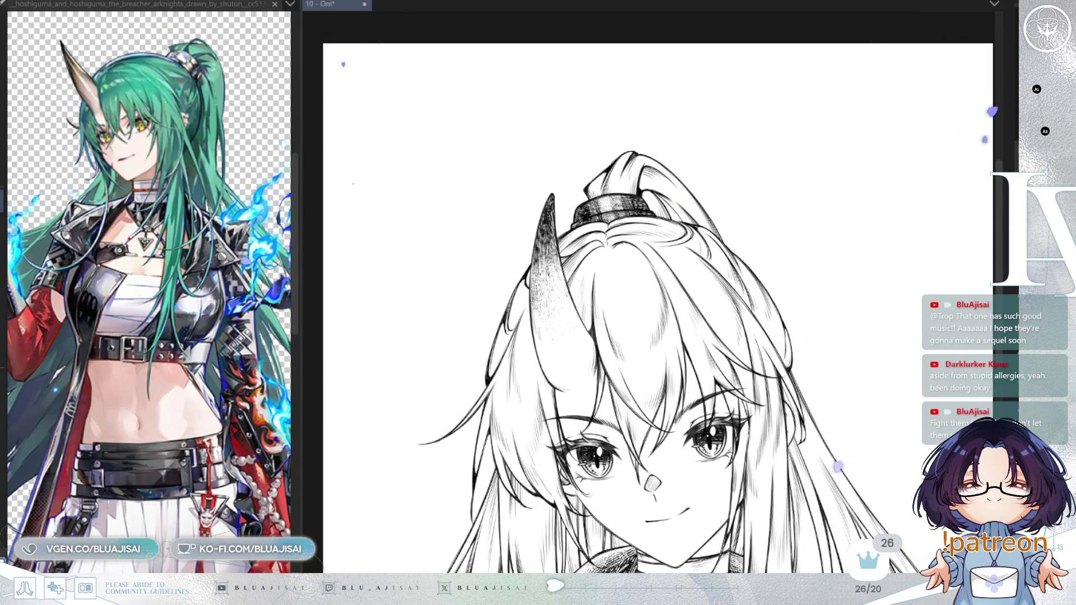
pyautogui.scroll(3, 552, 238)
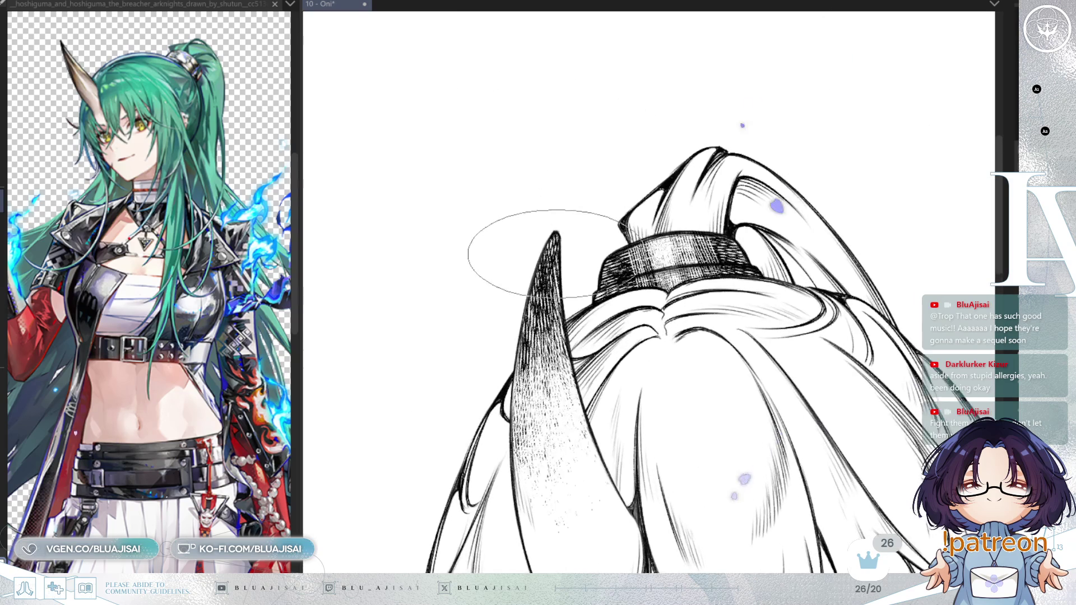
pyautogui.scroll(-1, 549, 239)
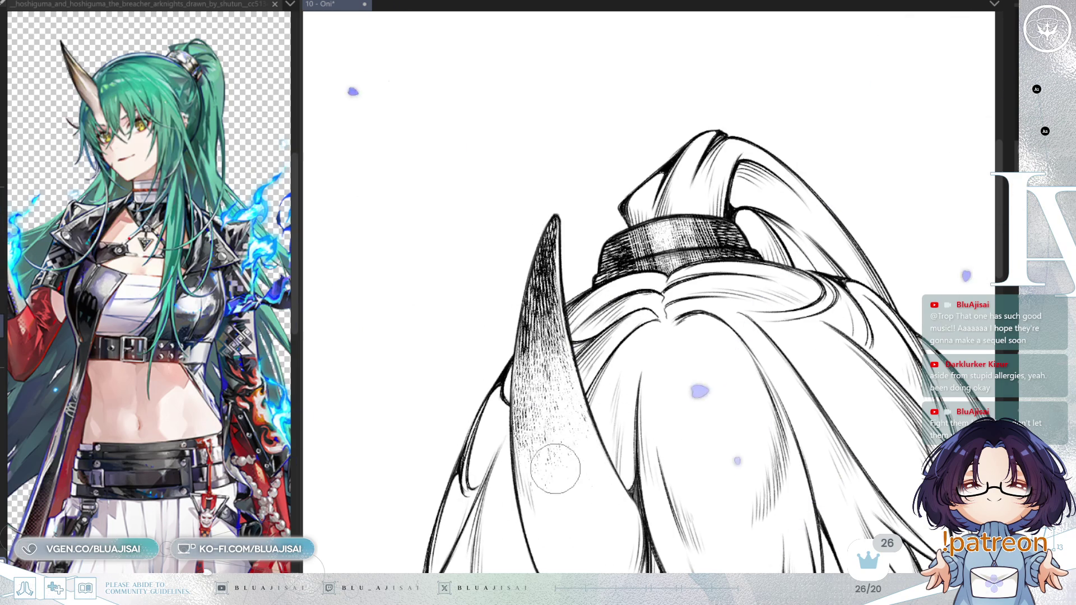
pyautogui.press(']')
pyautogui.press(']')
pyautogui.press(']')
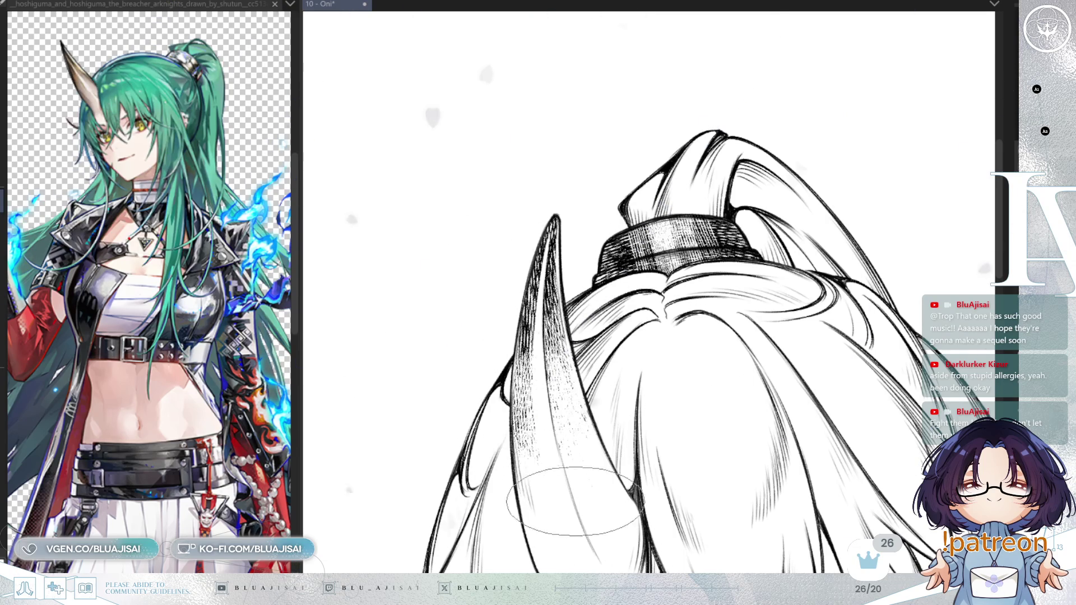
pyautogui.scroll(-4, 619, 540)
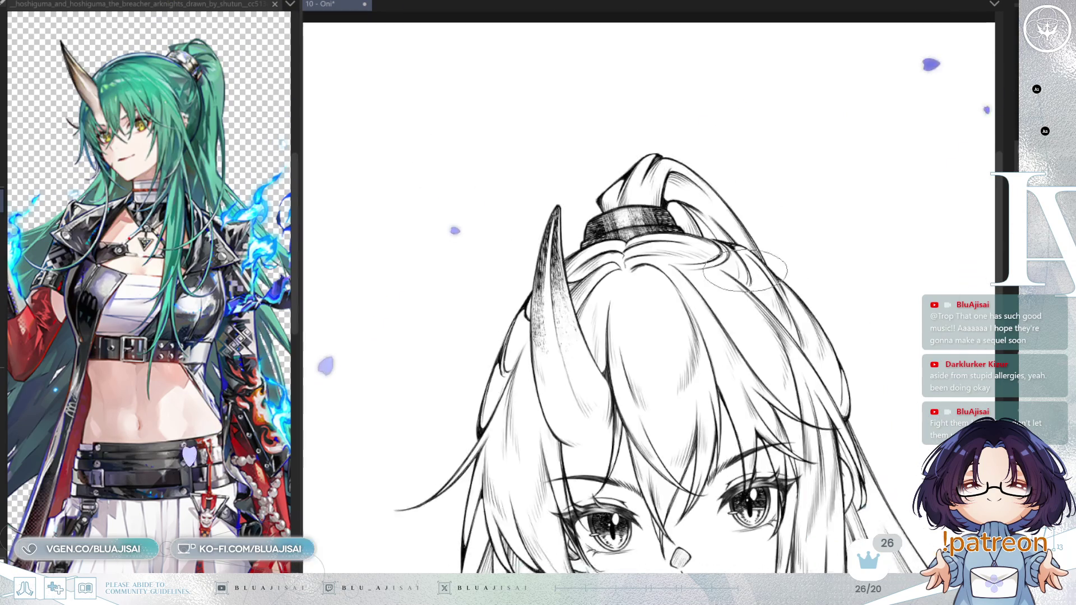
# Zoom out to review the whole bust, then zoom, pan and tilt the view onto the hair tie and horn tip
pyautogui.scroll(3, 661, 297)
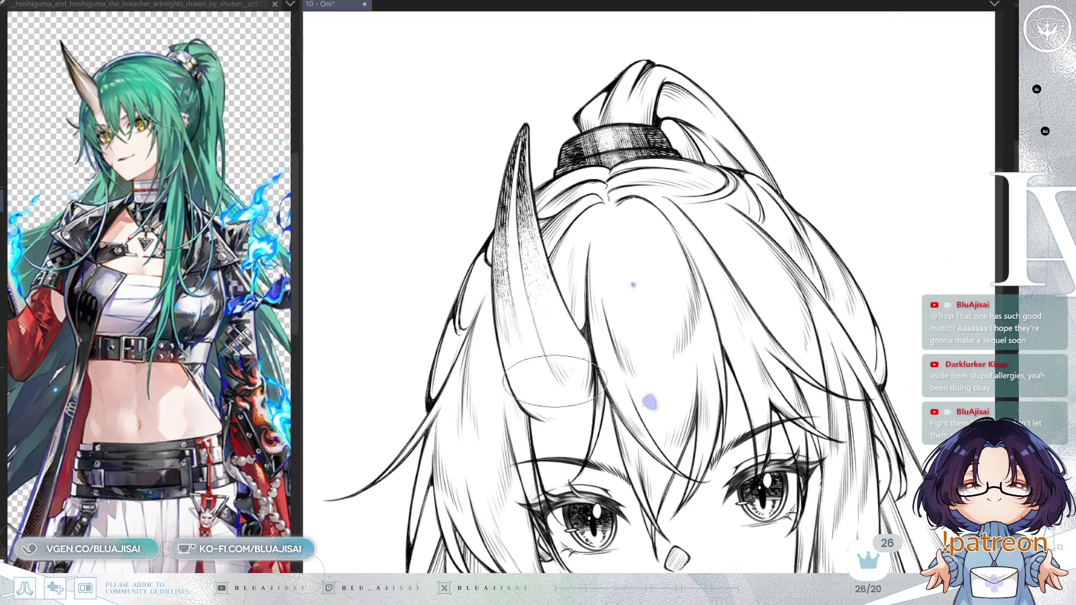
pyautogui.scroll(-5, 683, 280)
pyautogui.scroll(-2, 838, 259)
pyautogui.scroll(2, 850, 296)
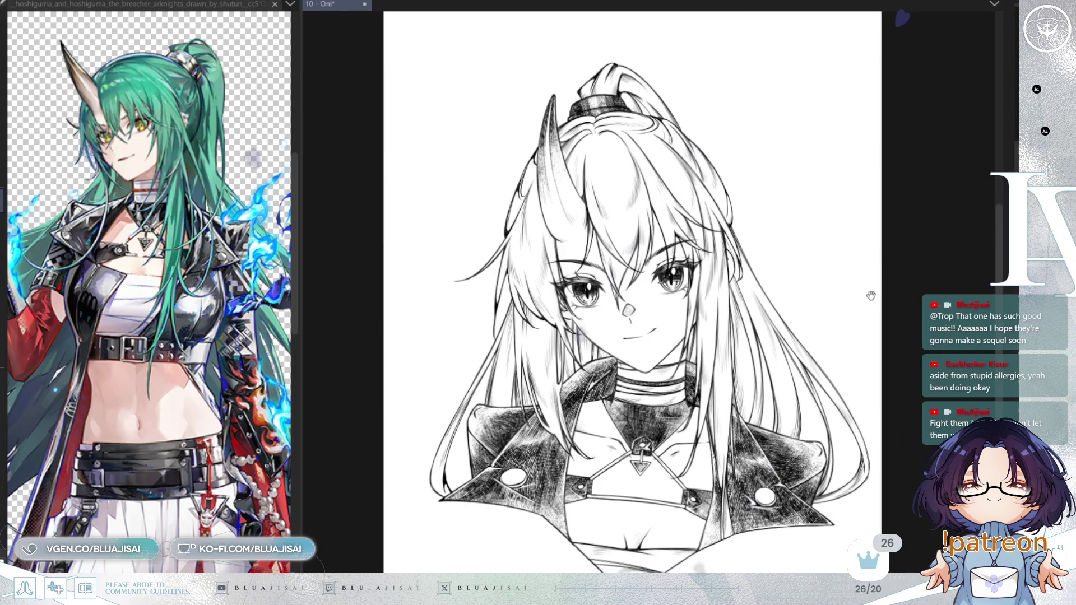
pyautogui.moveTo(871, 298); pyautogui.dragTo(873, 262)
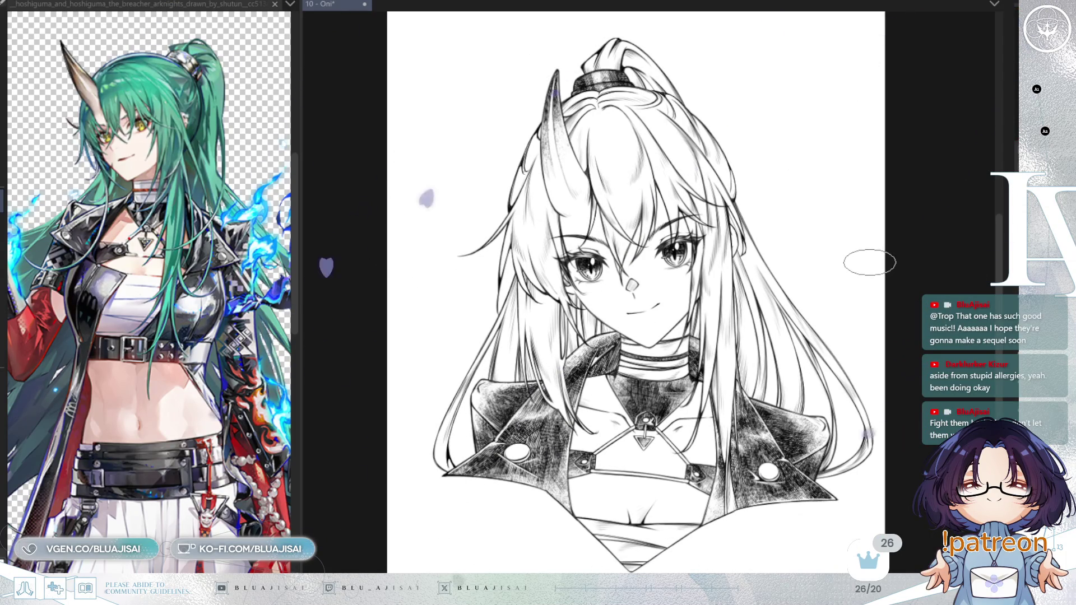
pyautogui.scroll(3, 853, 264)
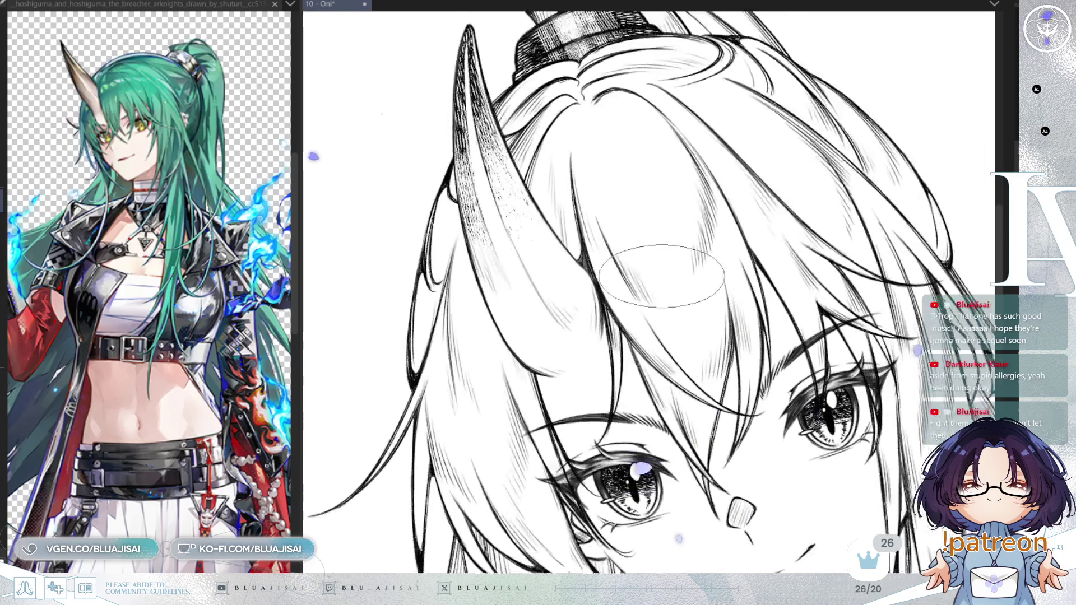
pyautogui.moveTo(661, 275); pyautogui.dragTo(740, 539)
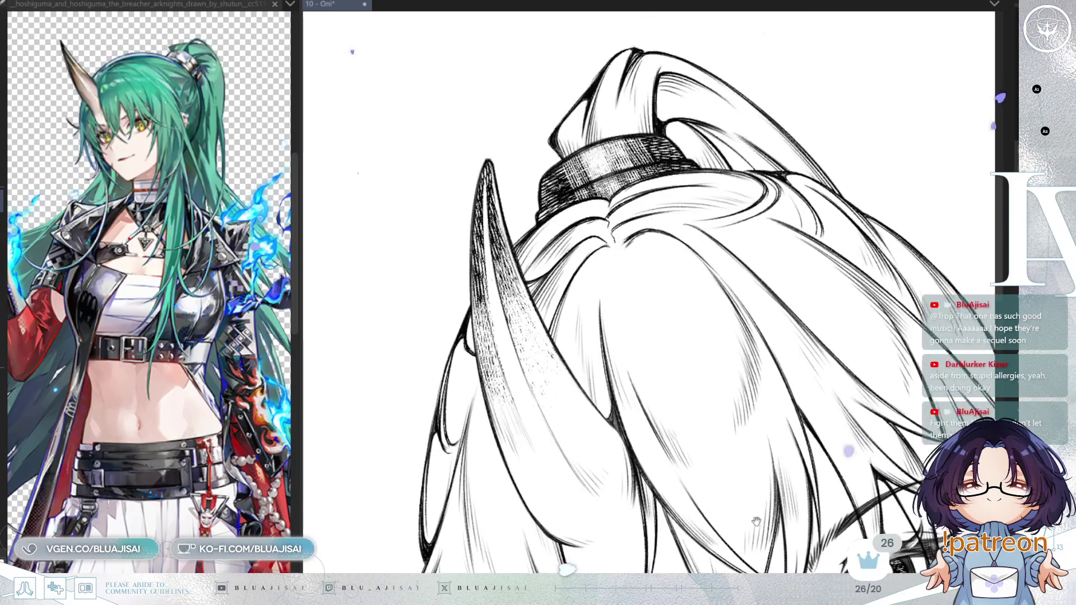
pyautogui.moveTo(650, 255); pyautogui.dragTo(540, 232)
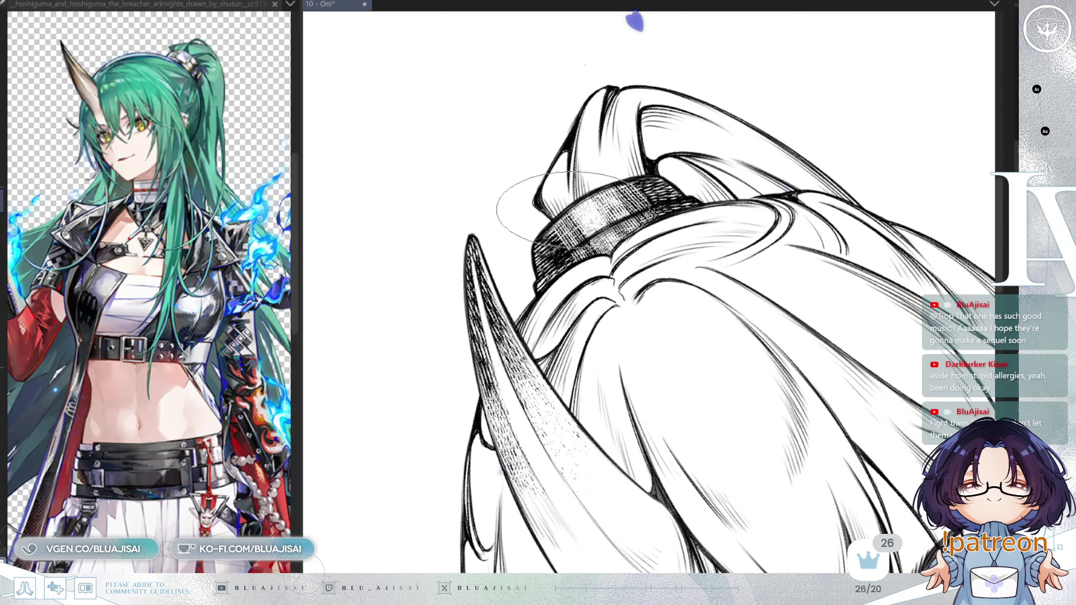